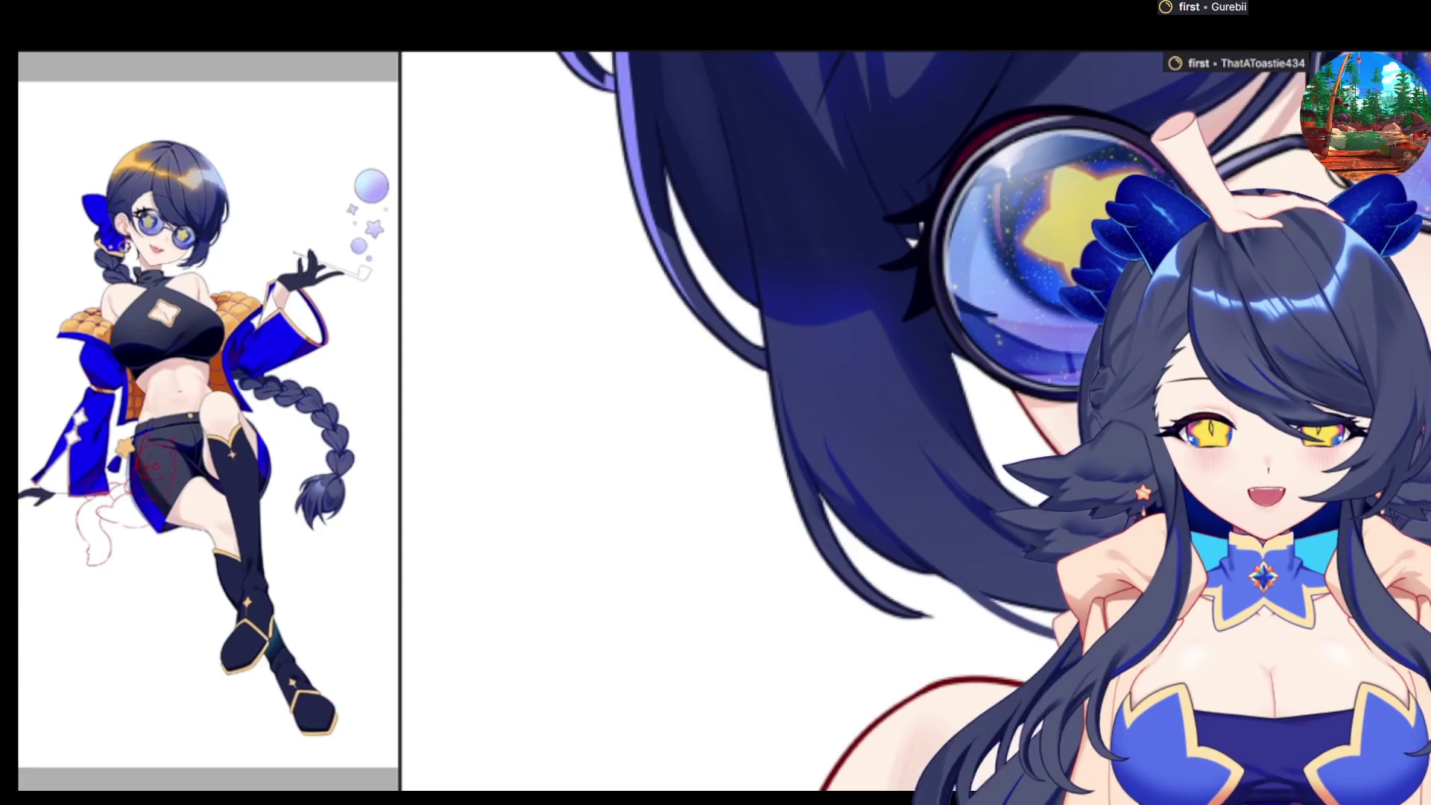
Darken the lower edge of the long braid with a dark brush stroke
scroll(917, 421, down, 2)
scroll(916, 421, down, 1)
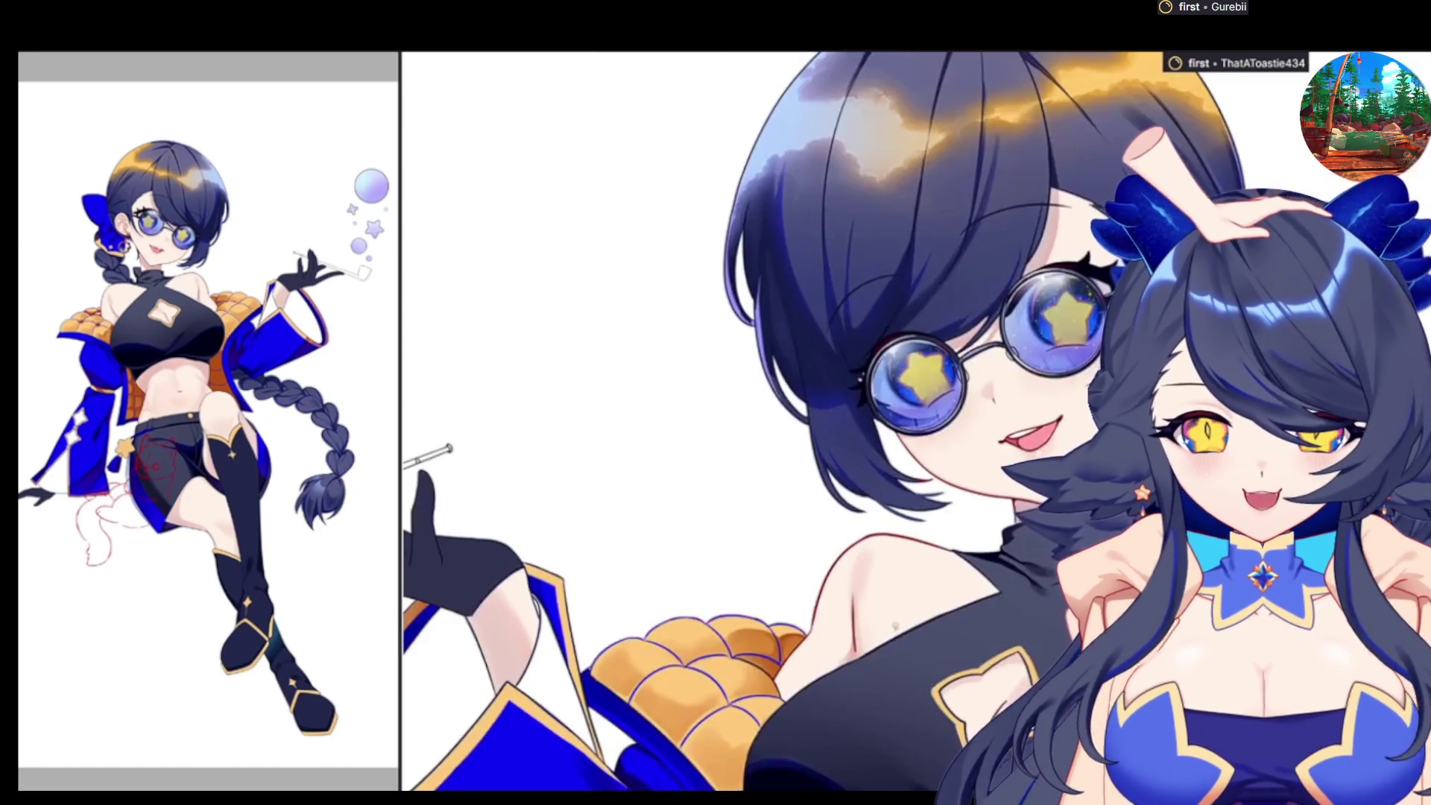
scroll(917, 421, down, 1)
scroll(917, 421, down, 1)
scroll(1208, 485, down, 1)
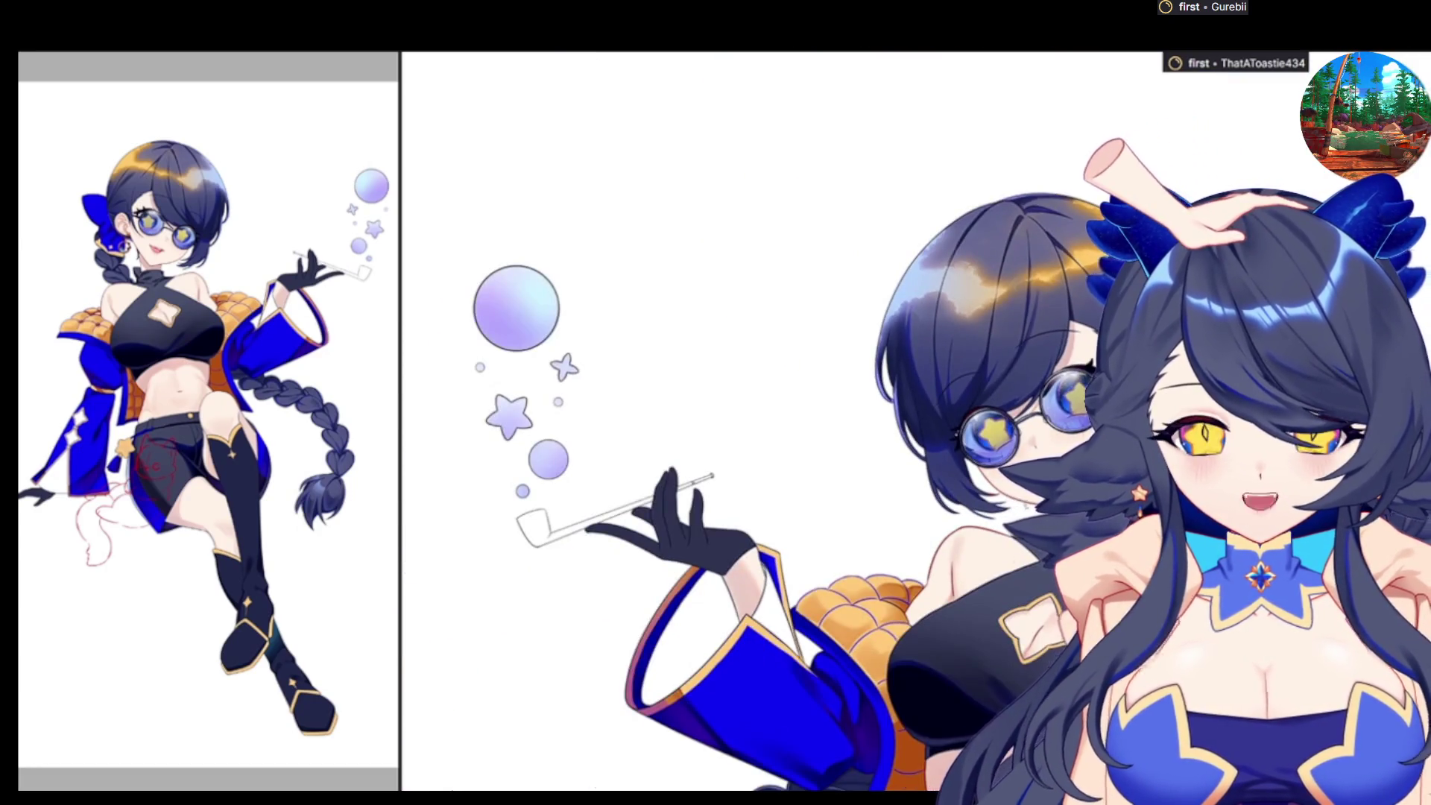
scroll(663, 746, down, 1)
scroll(663, 773, up, 2)
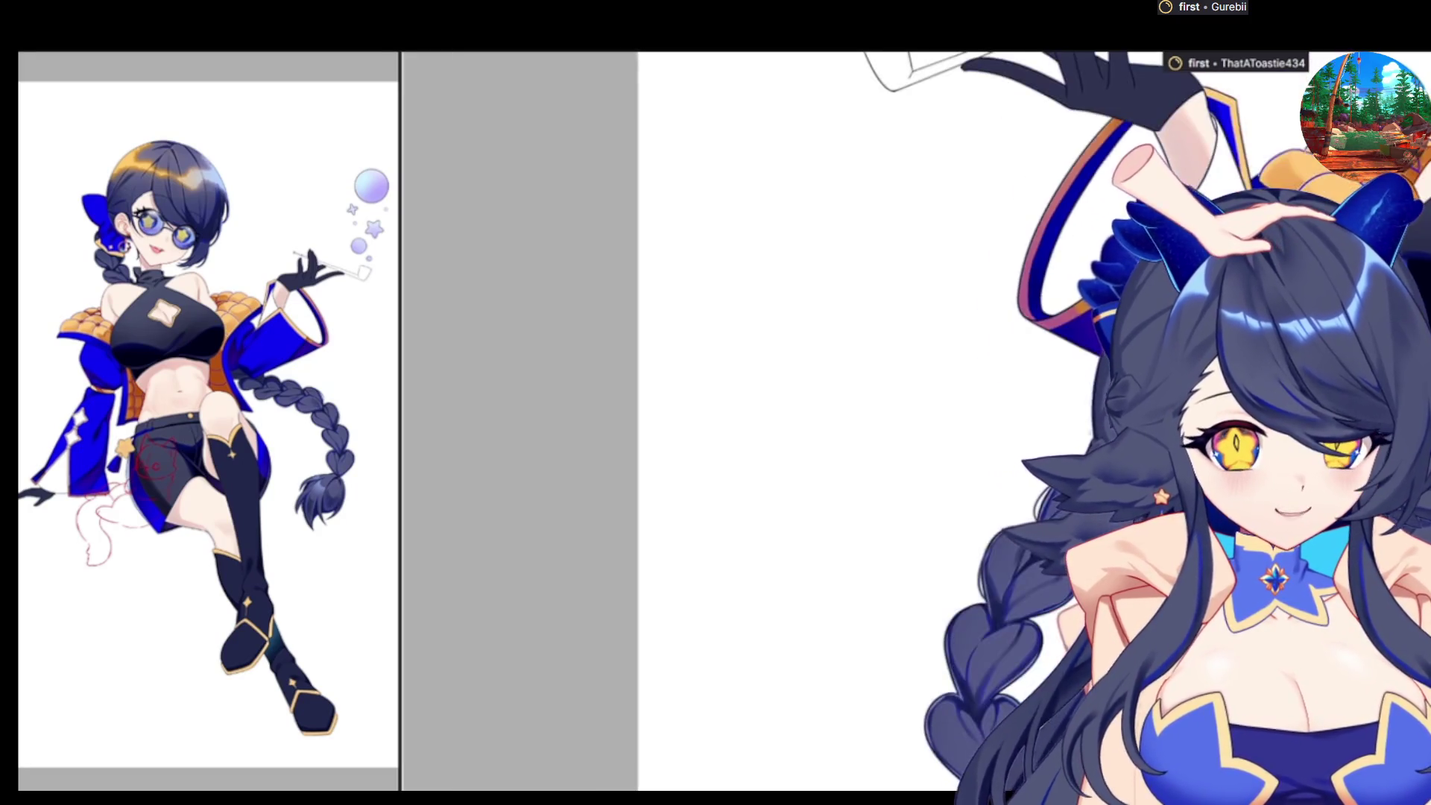
scroll(808, 519, up, 3)
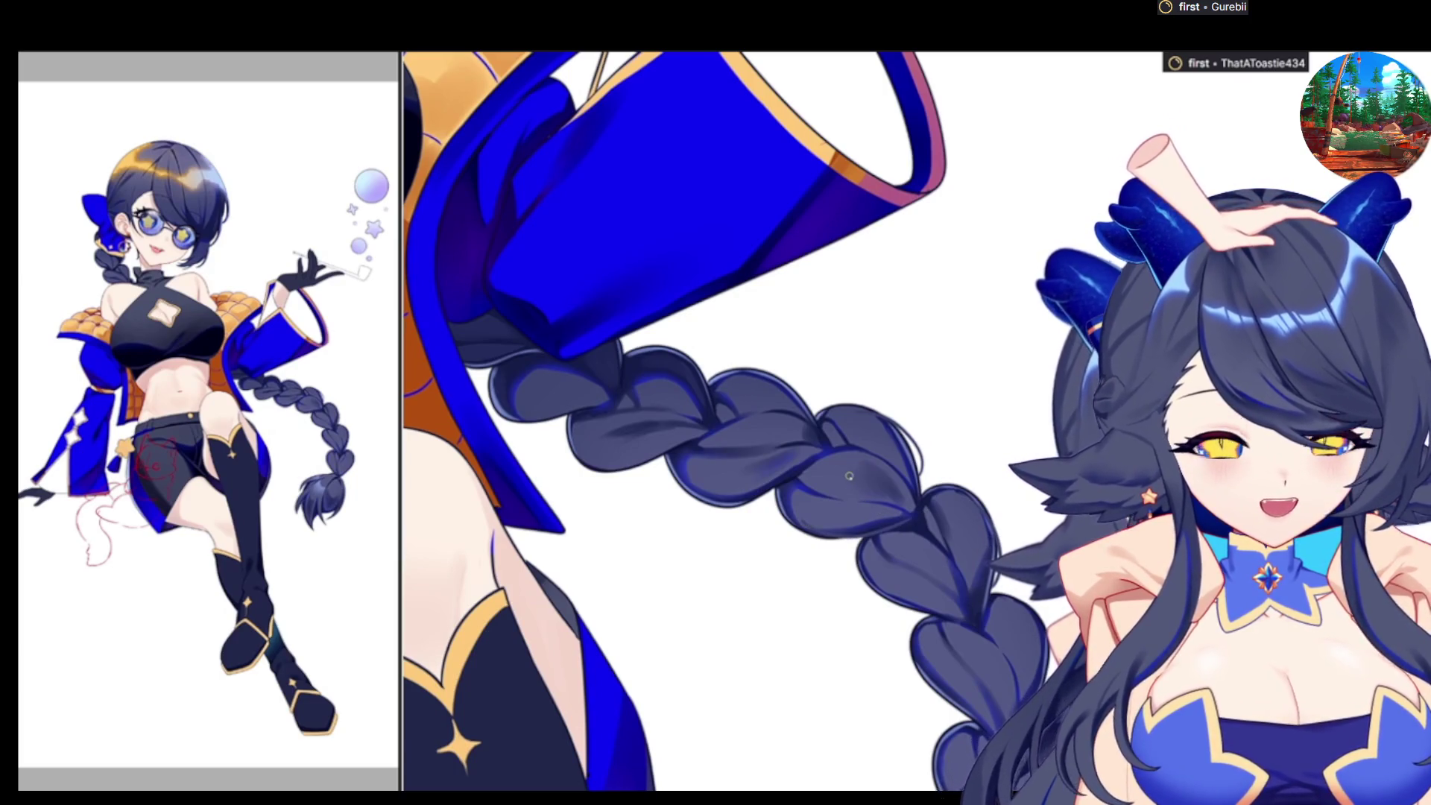
scroll(686, 405, up, 1)
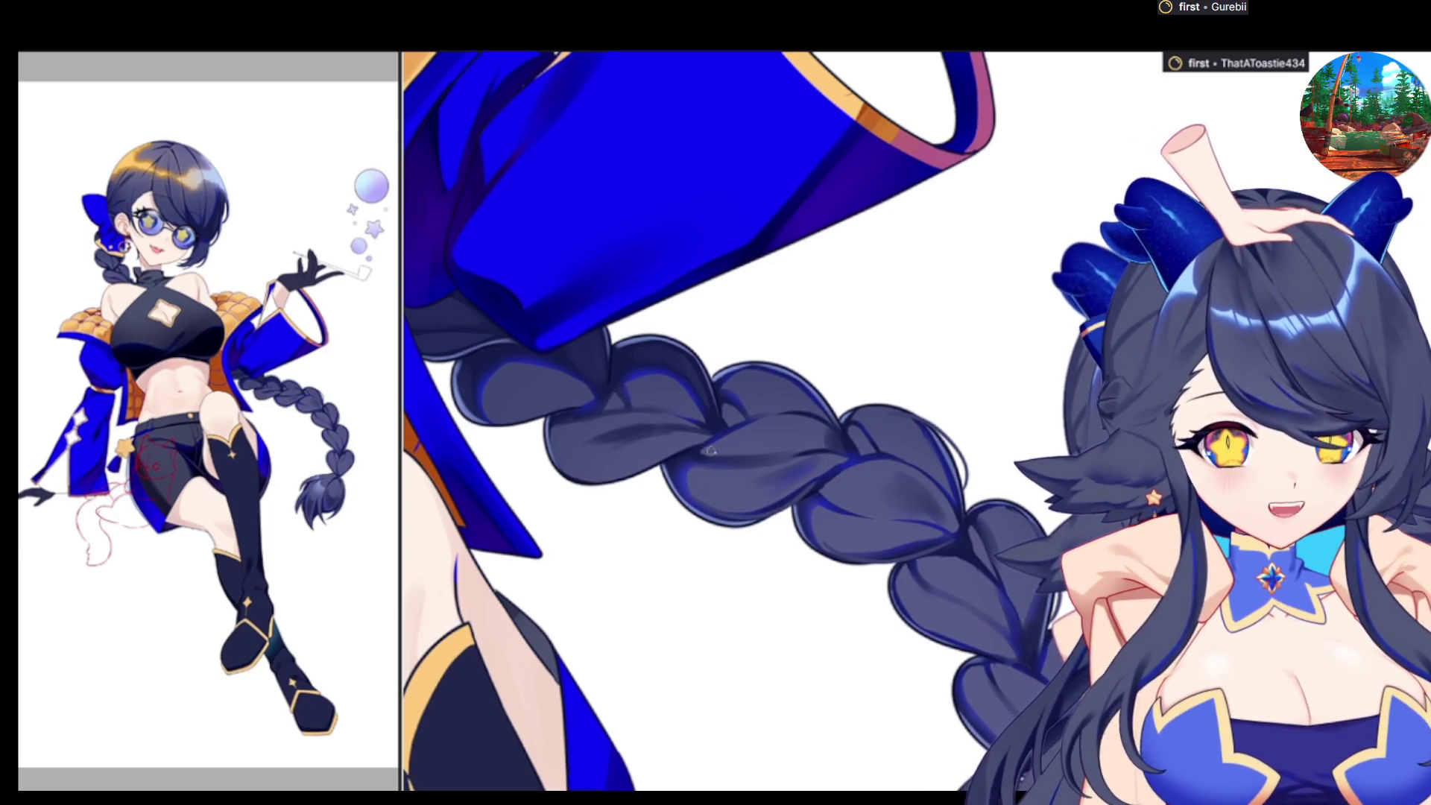
drag(556, 454, 677, 454)
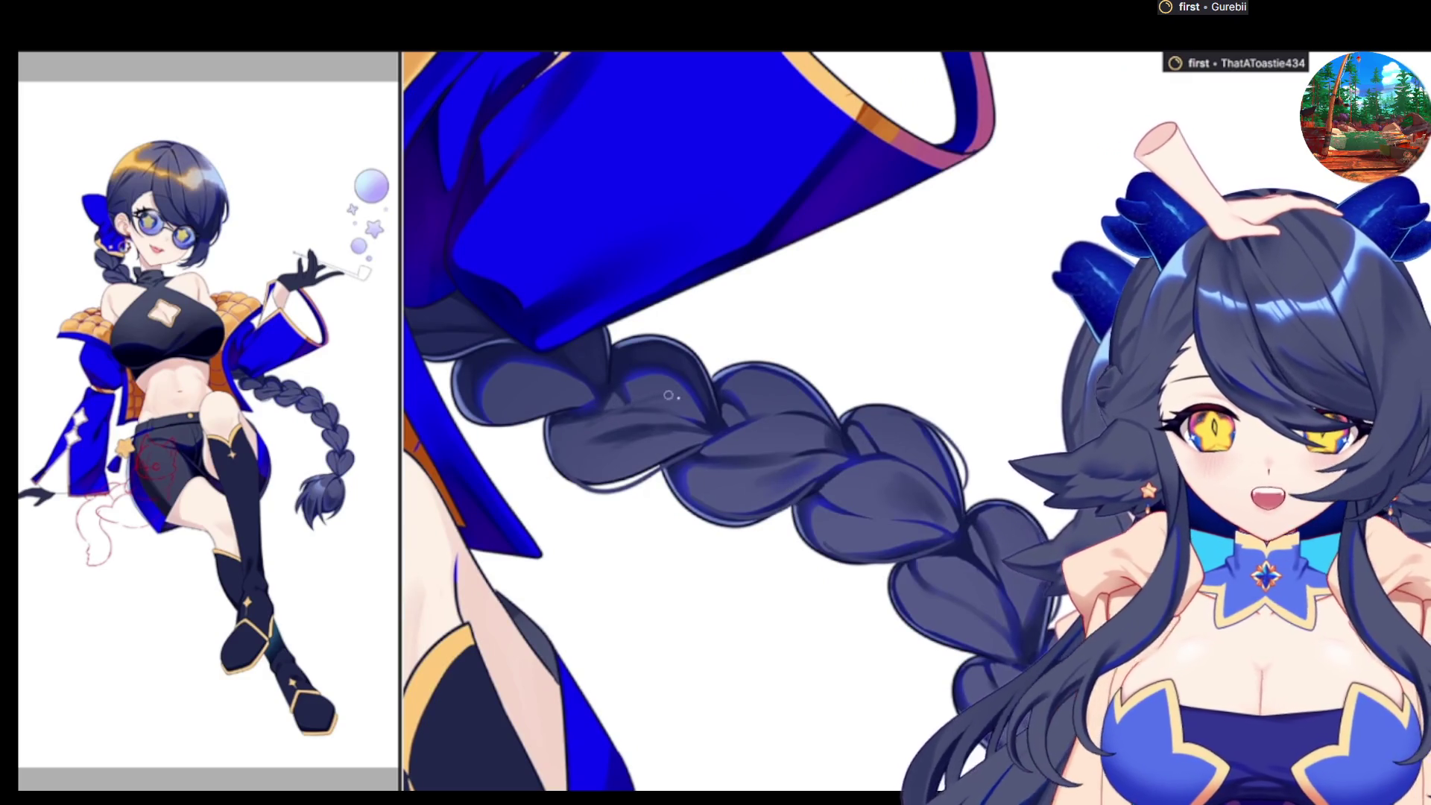
With the view turned horizontal and mirrored, outline the lower braid's left edge in dark shading
drag(587, 386, 779, 397)
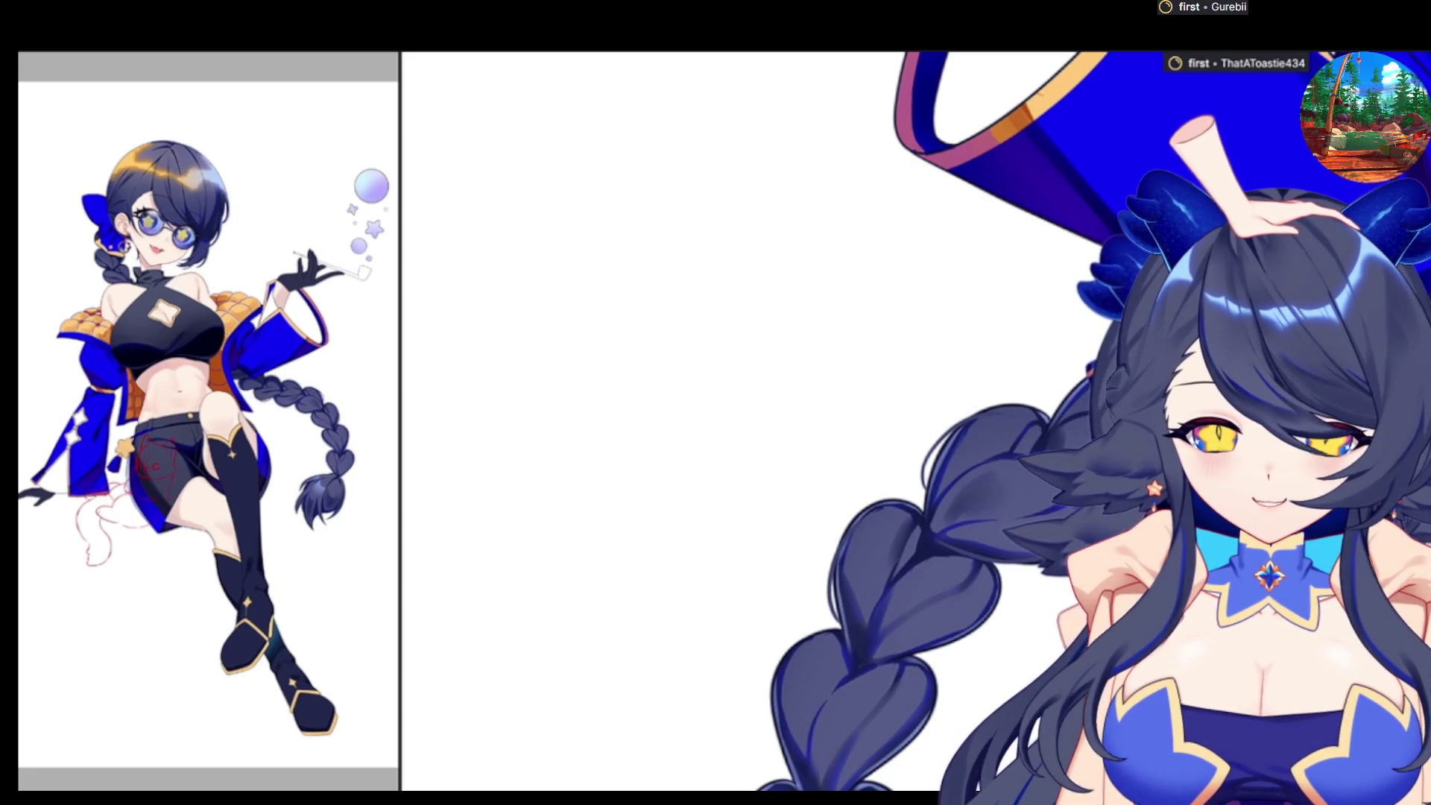
drag(746, 417, 560, 410)
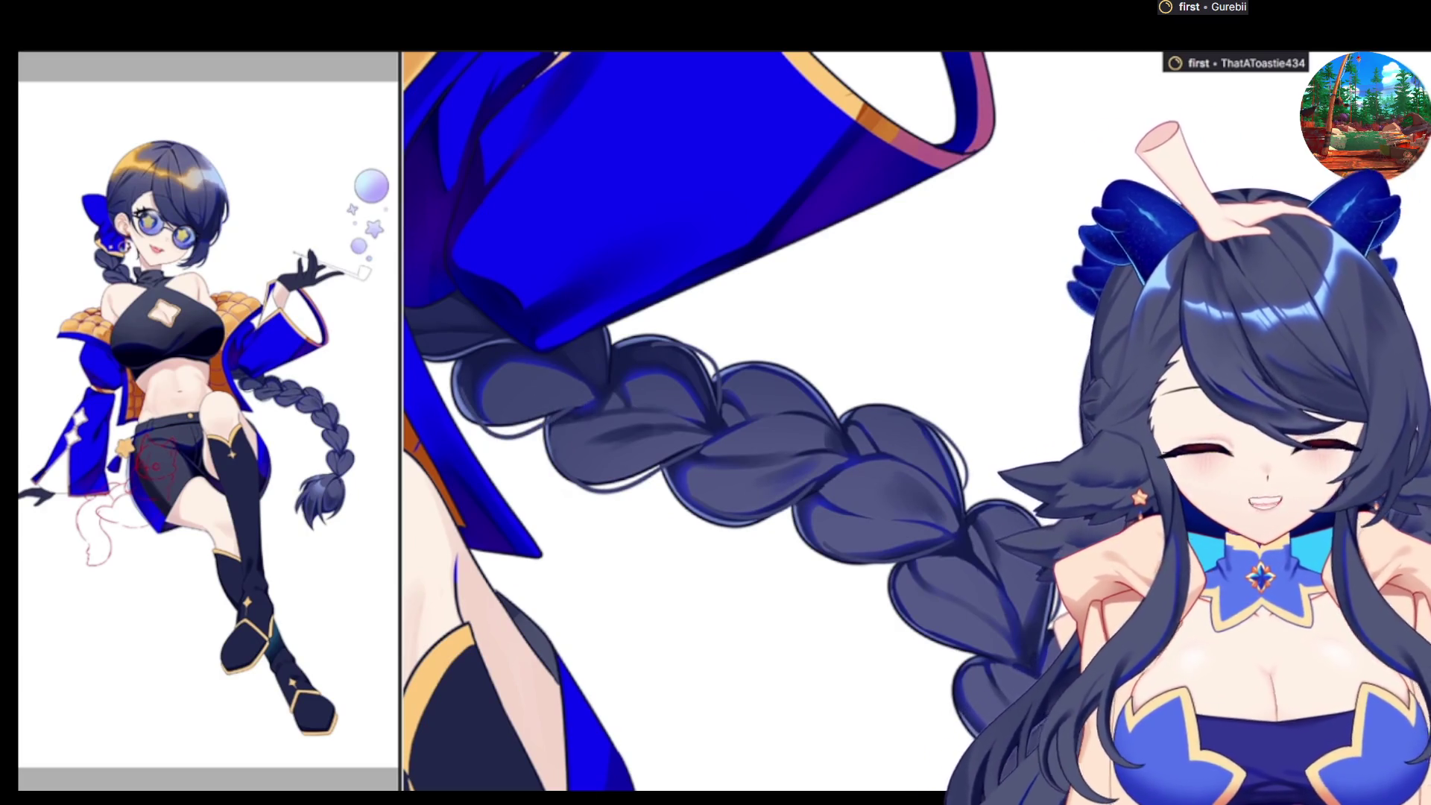
key(h)
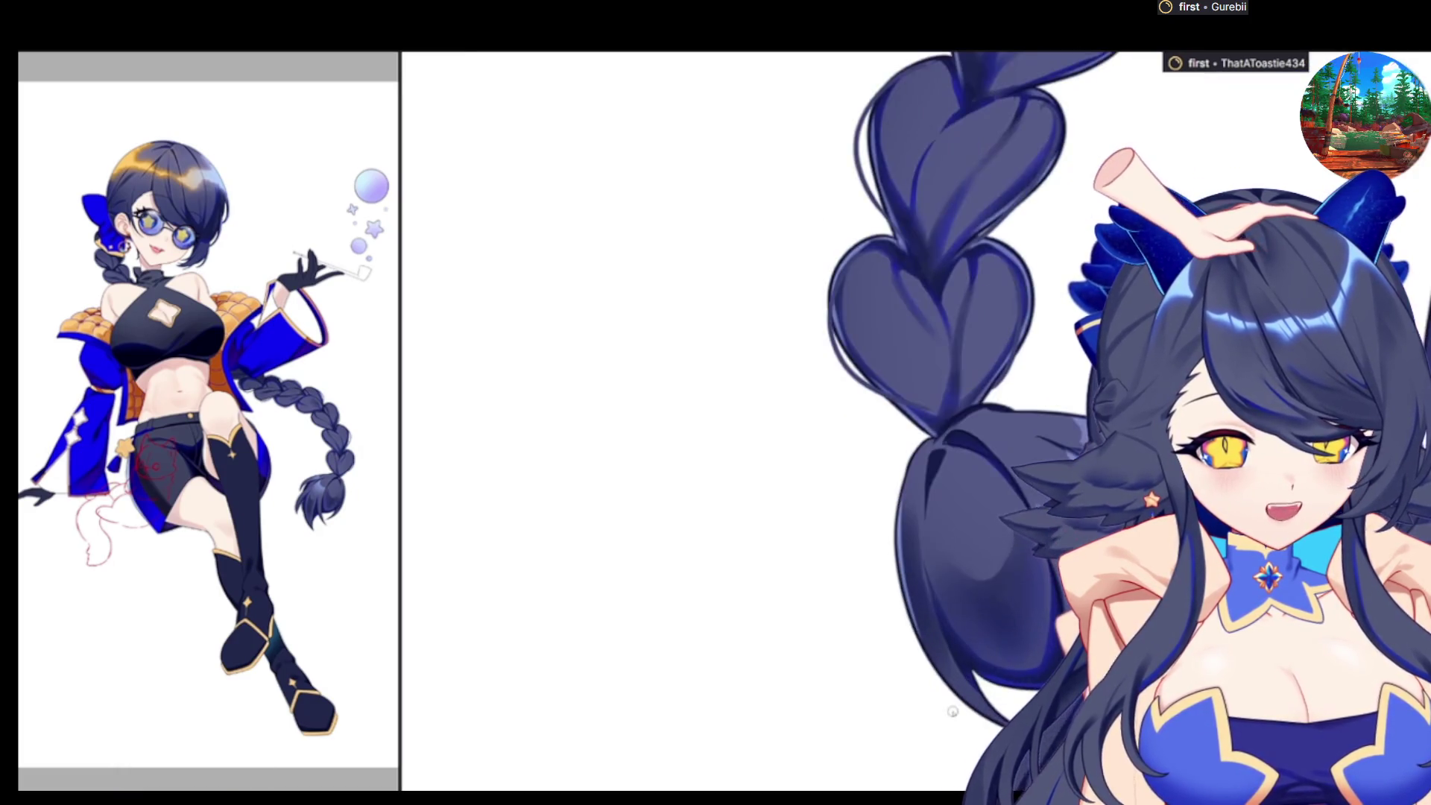
drag(906, 451, 969, 699)
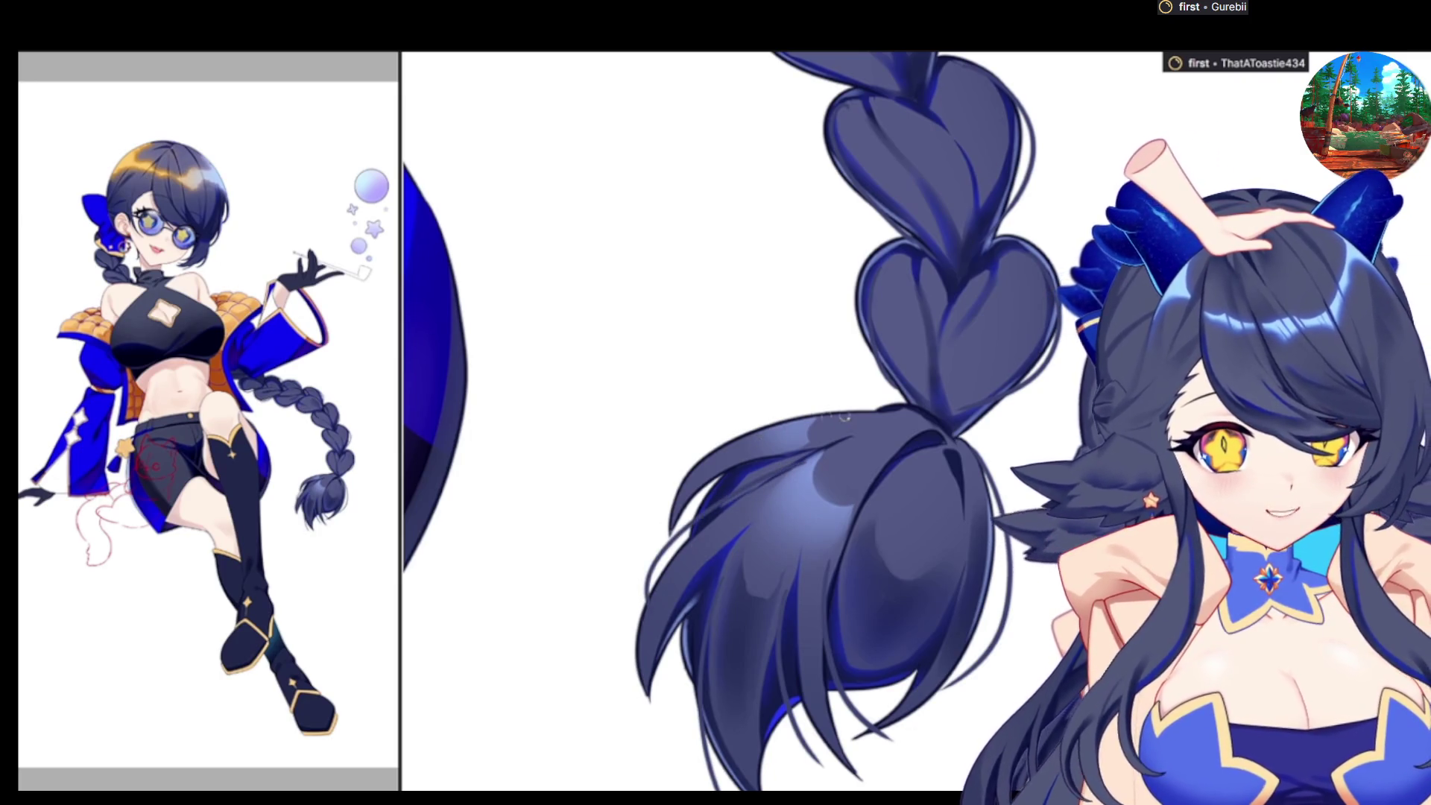
drag(842, 415, 718, 446)
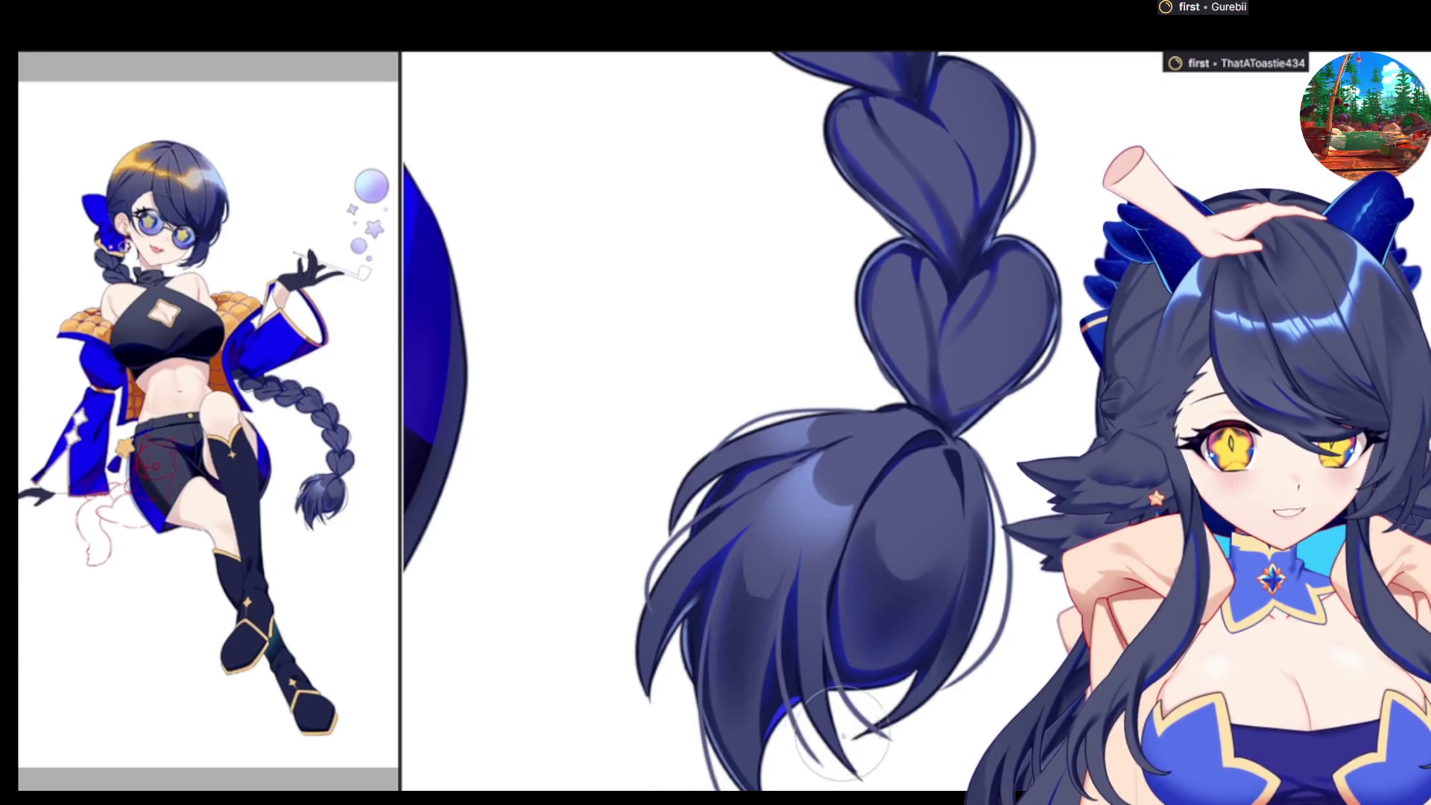
scroll(757, 575, up, 2)
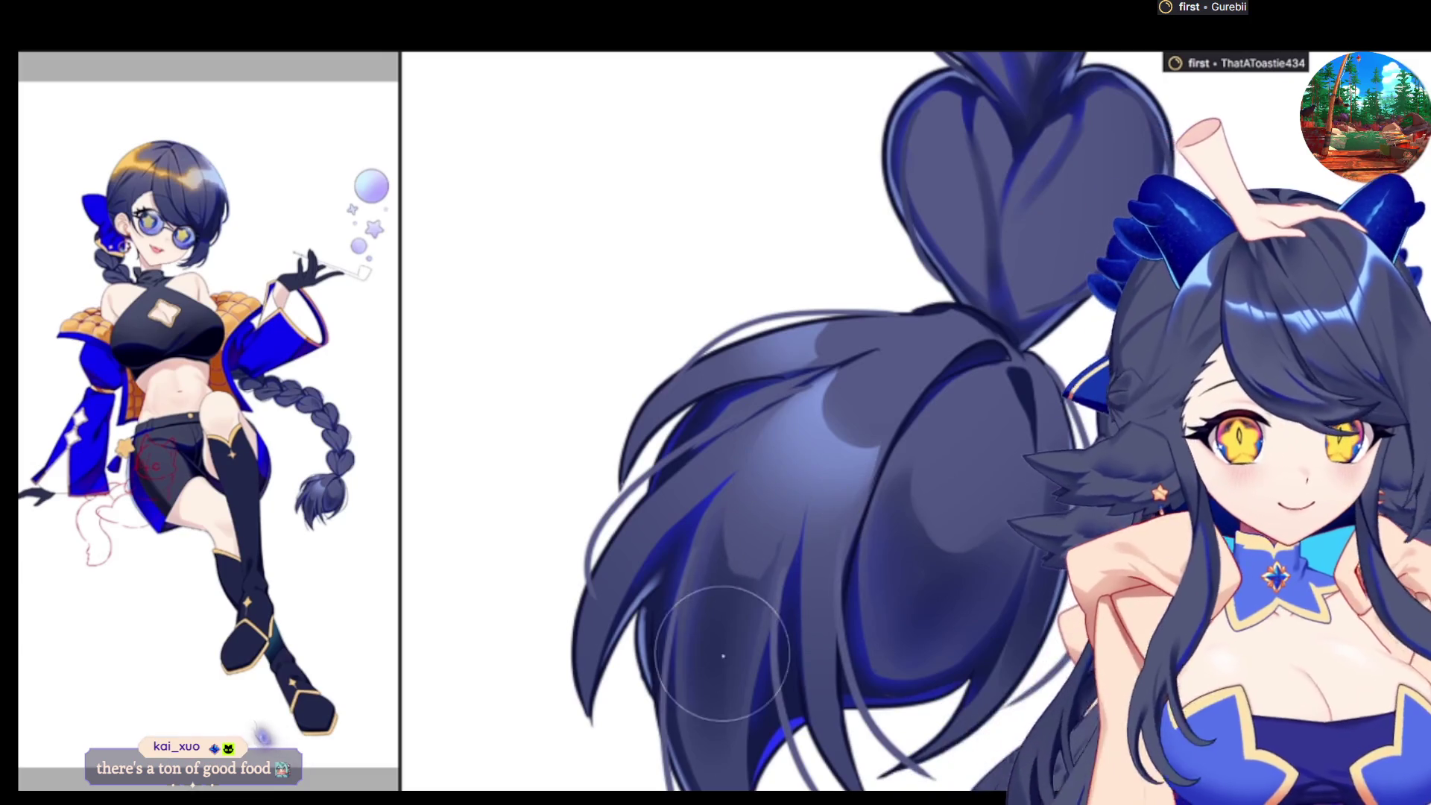
scroll(797, 544, up, 3)
scroll(799, 548, up, 2)
scroll(800, 547, down, 2)
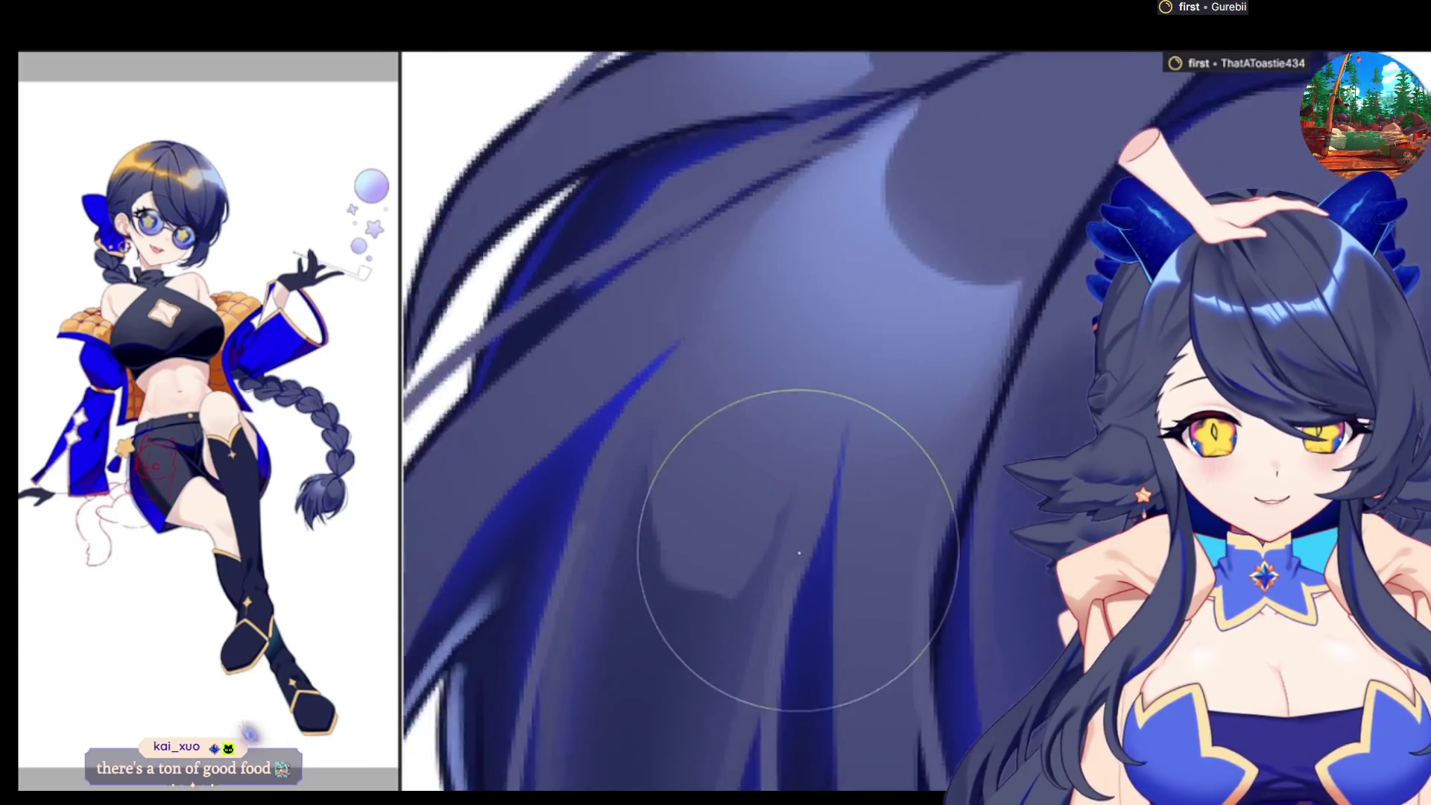
scroll(757, 553, down, 2)
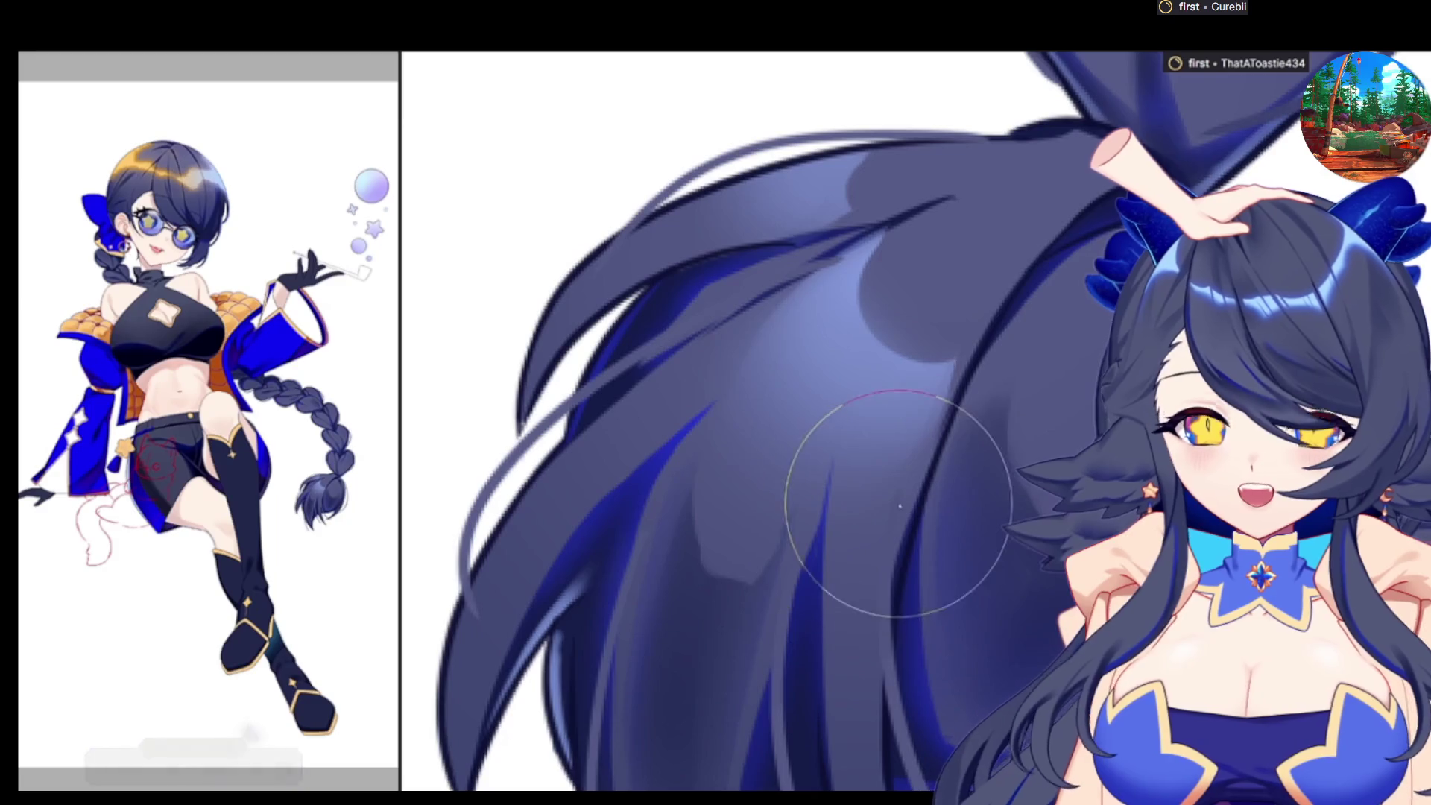
scroll(920, 657, down, 2)
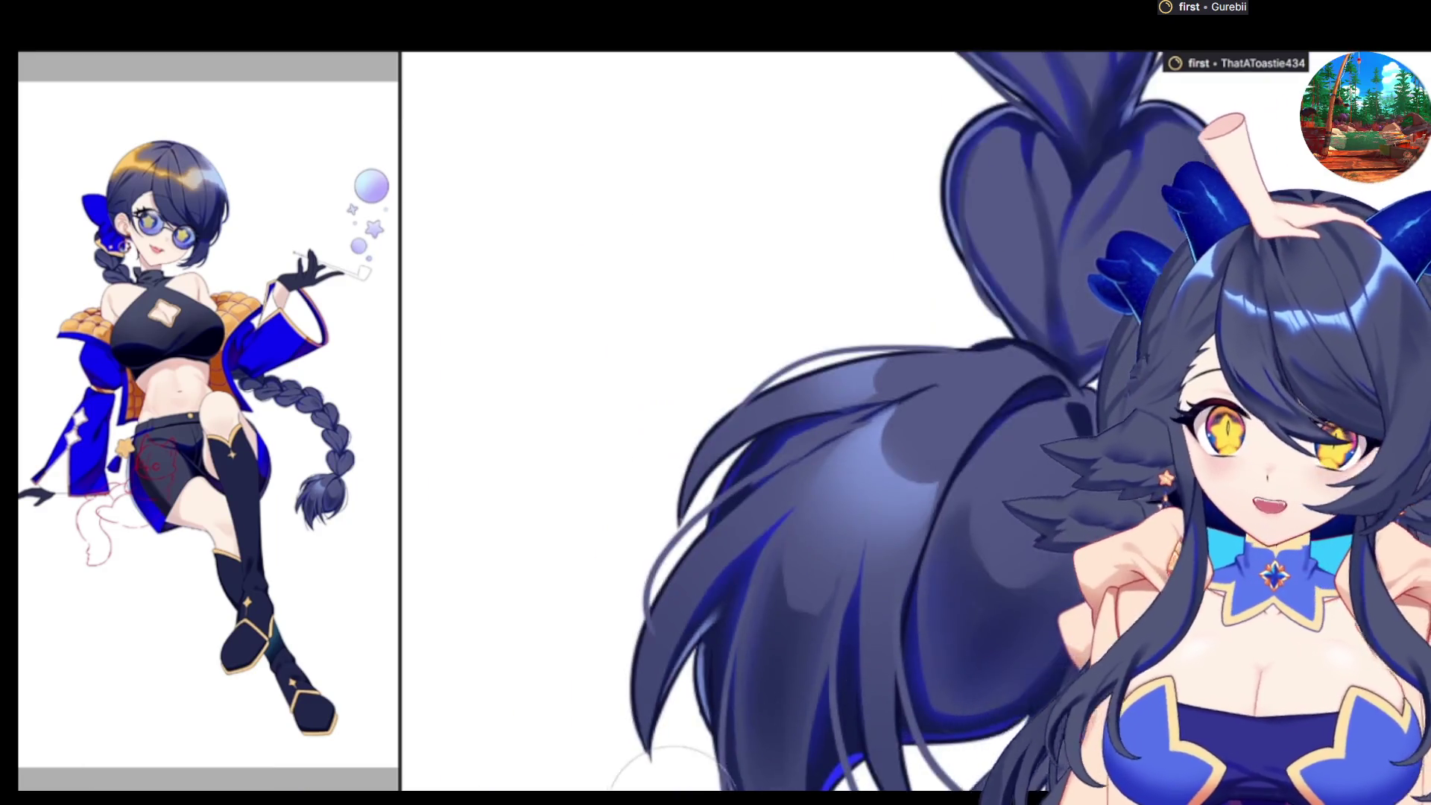
scroll(925, 447, up, 5)
scroll(820, 484, up, 2)
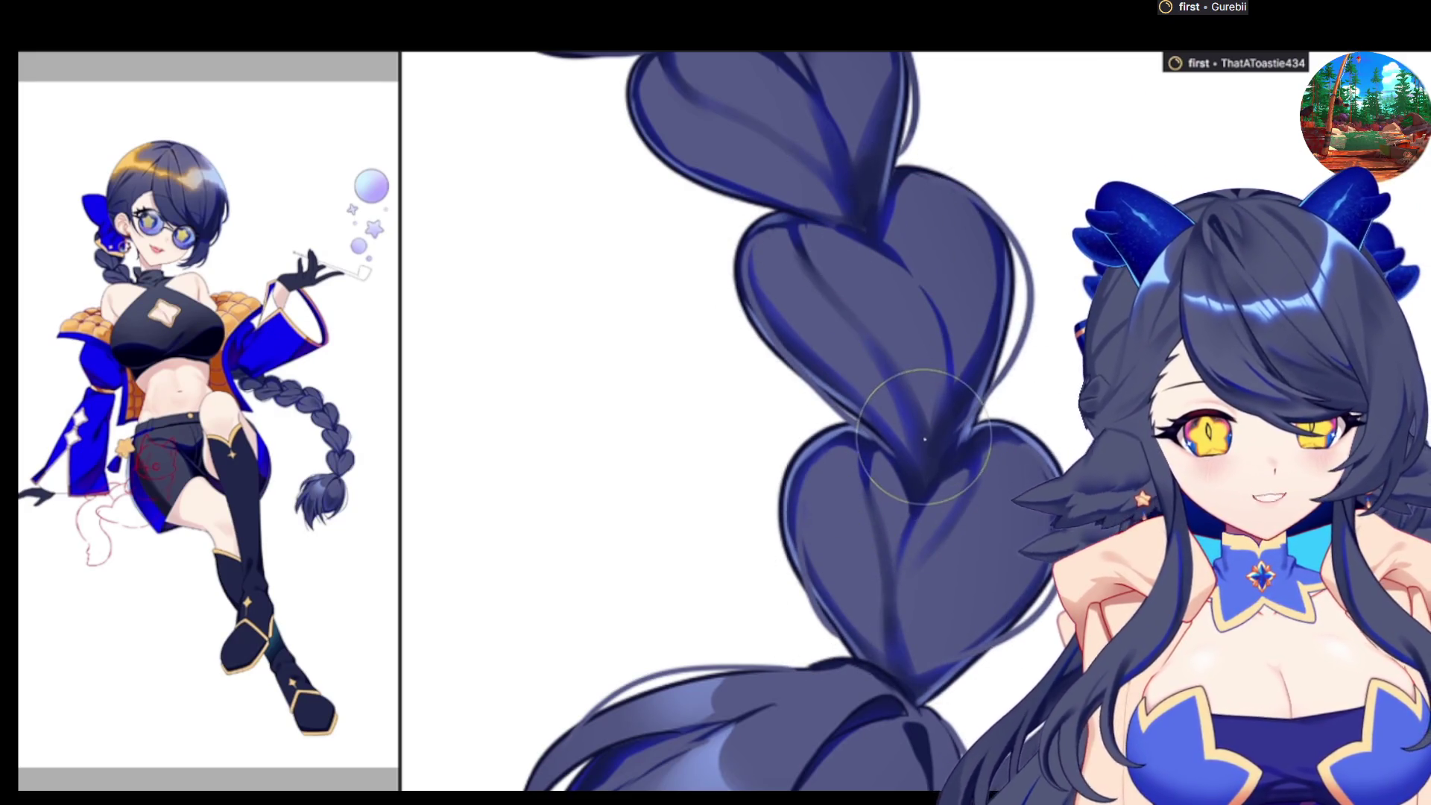
scroll(1014, 365, down, 2)
scroll(1018, 361, up, 2)
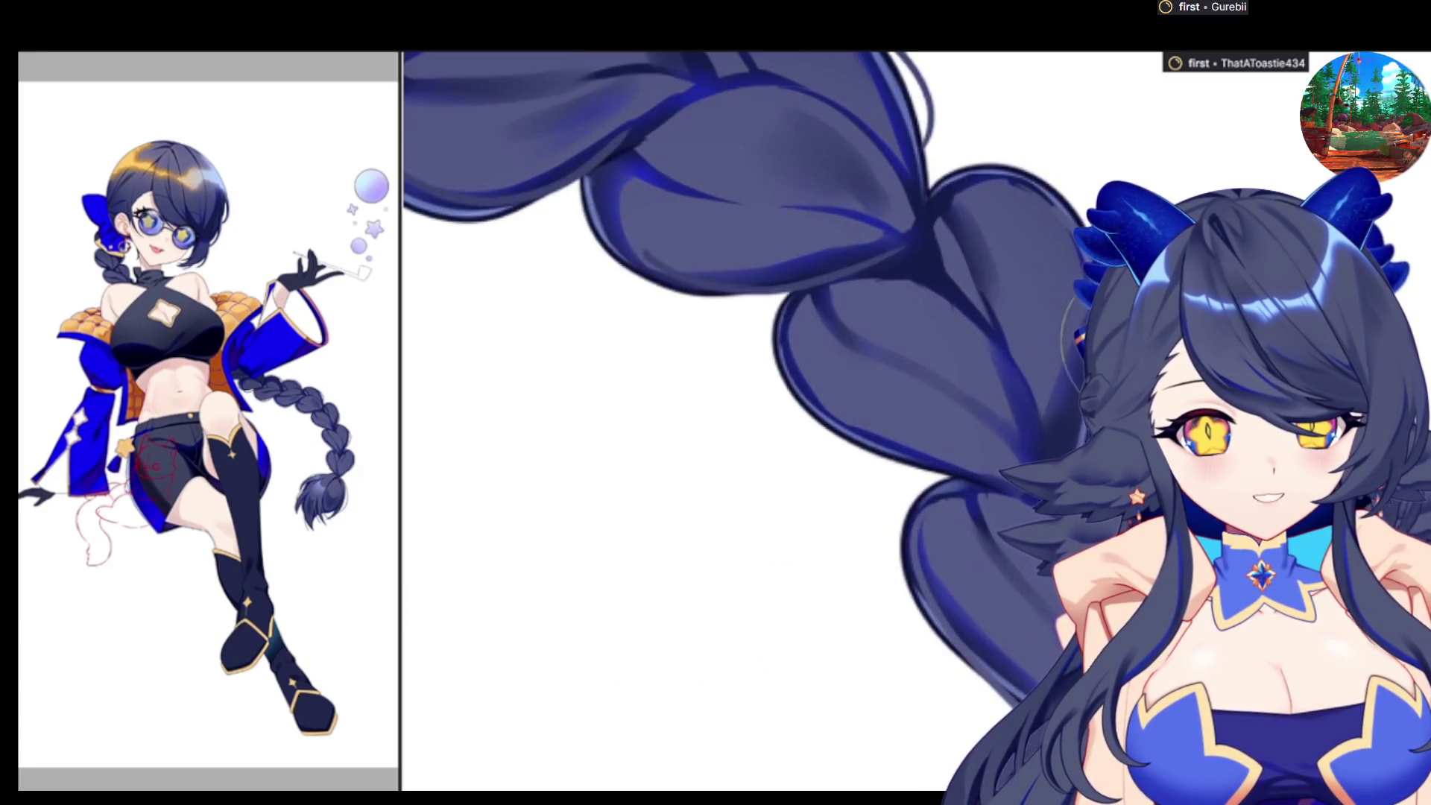
scroll(1046, 550, down, 1)
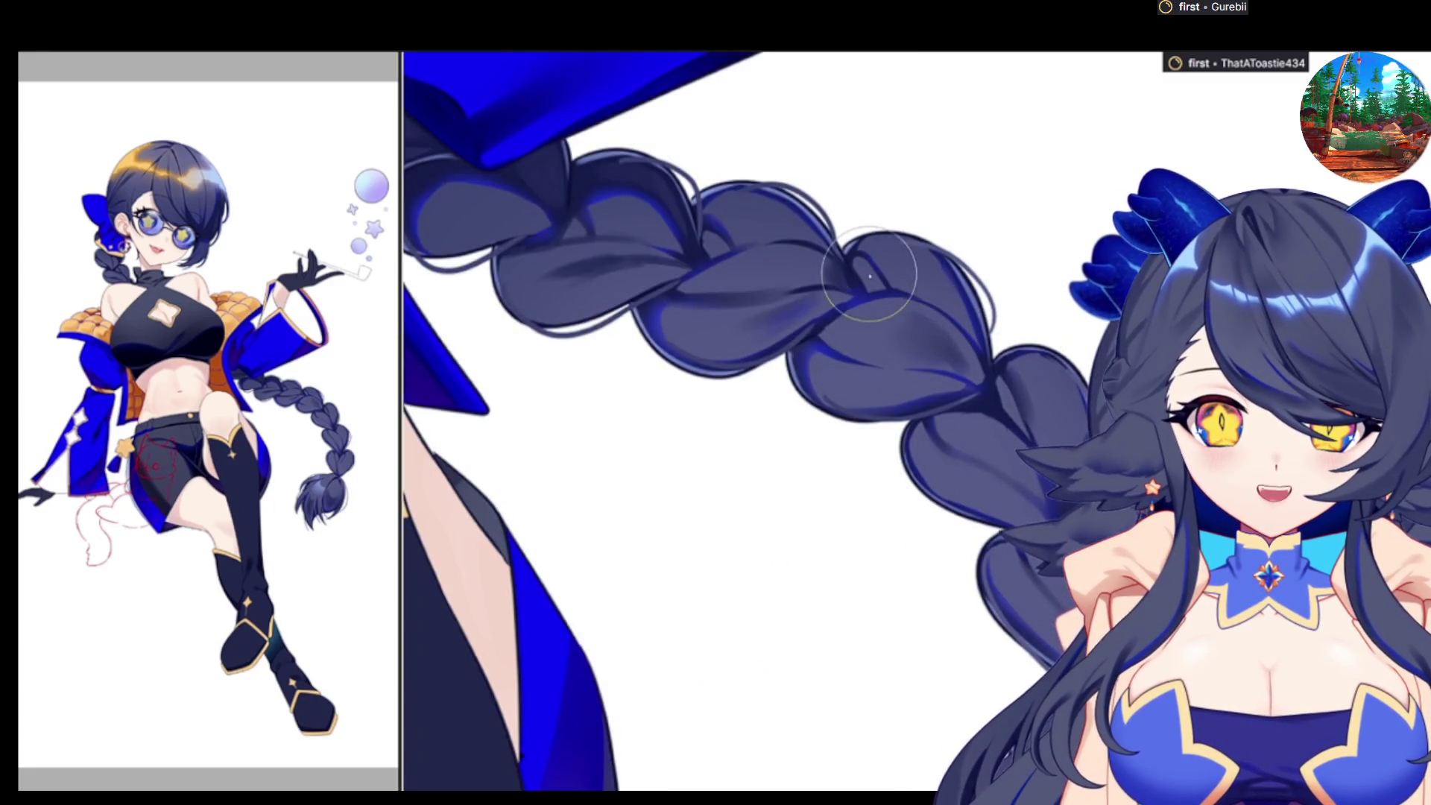
drag(645, 140, 839, 305)
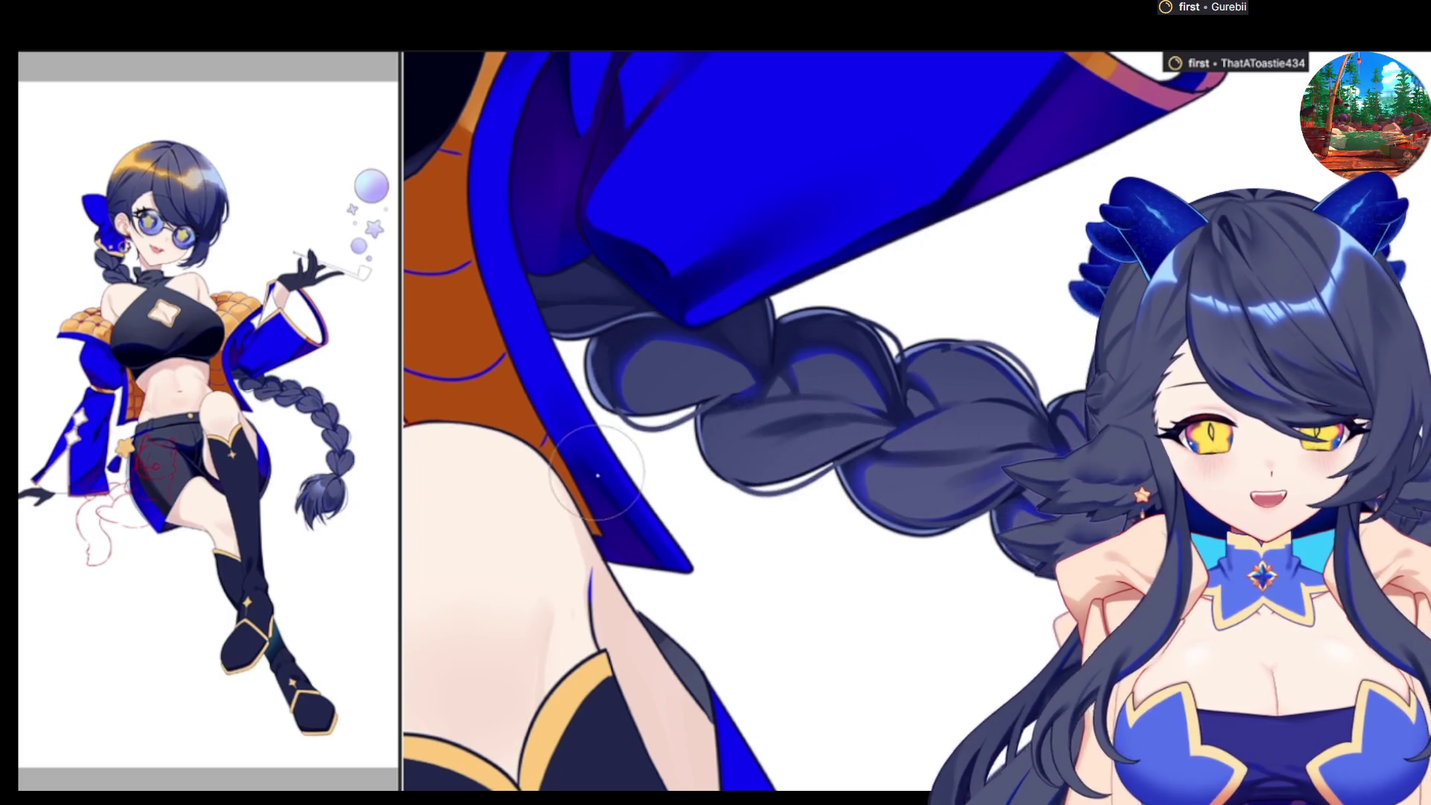
Zoom out until the full character and the page edges are visible
key(ctrl+minus)
key(ctrl+minus)
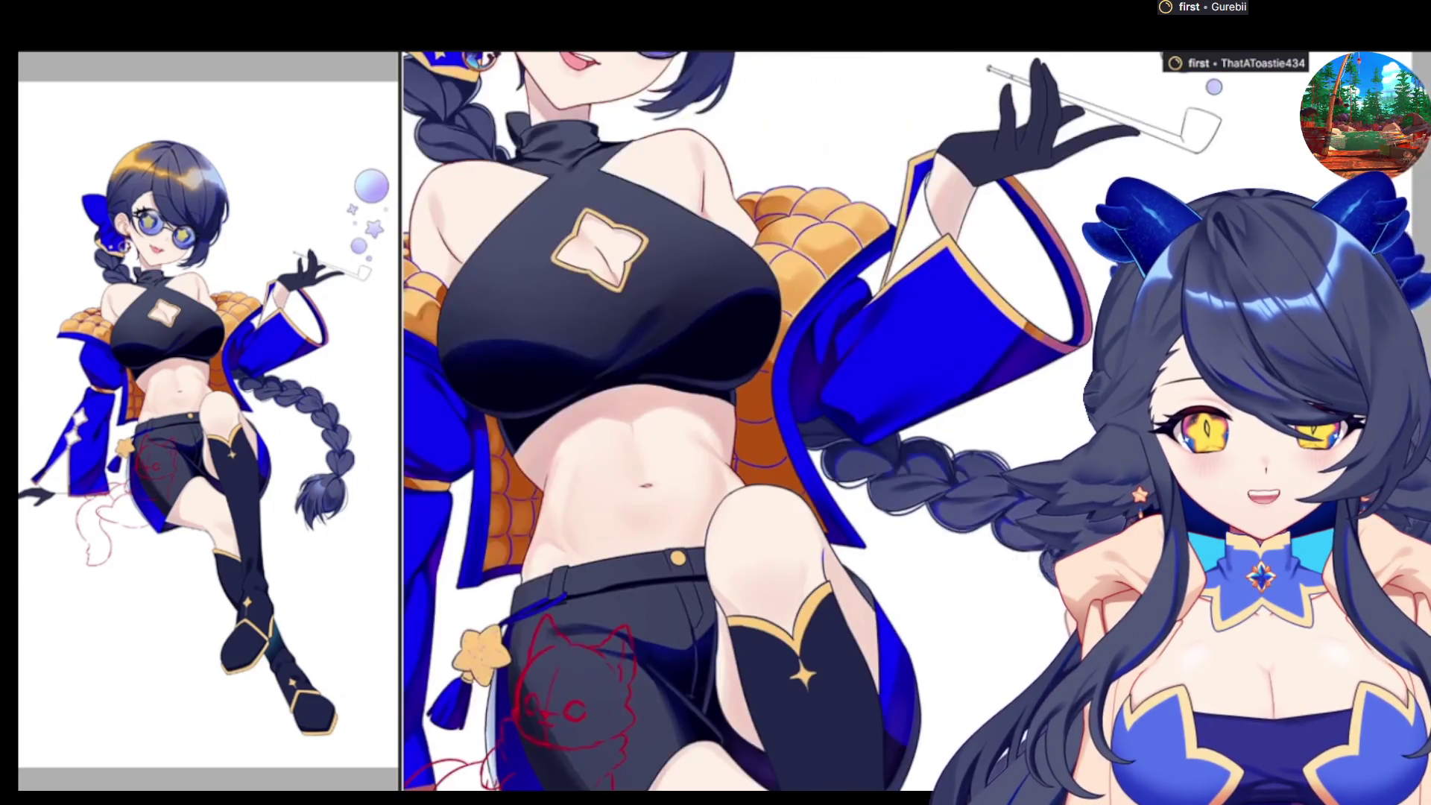
key(ctrl+minus)
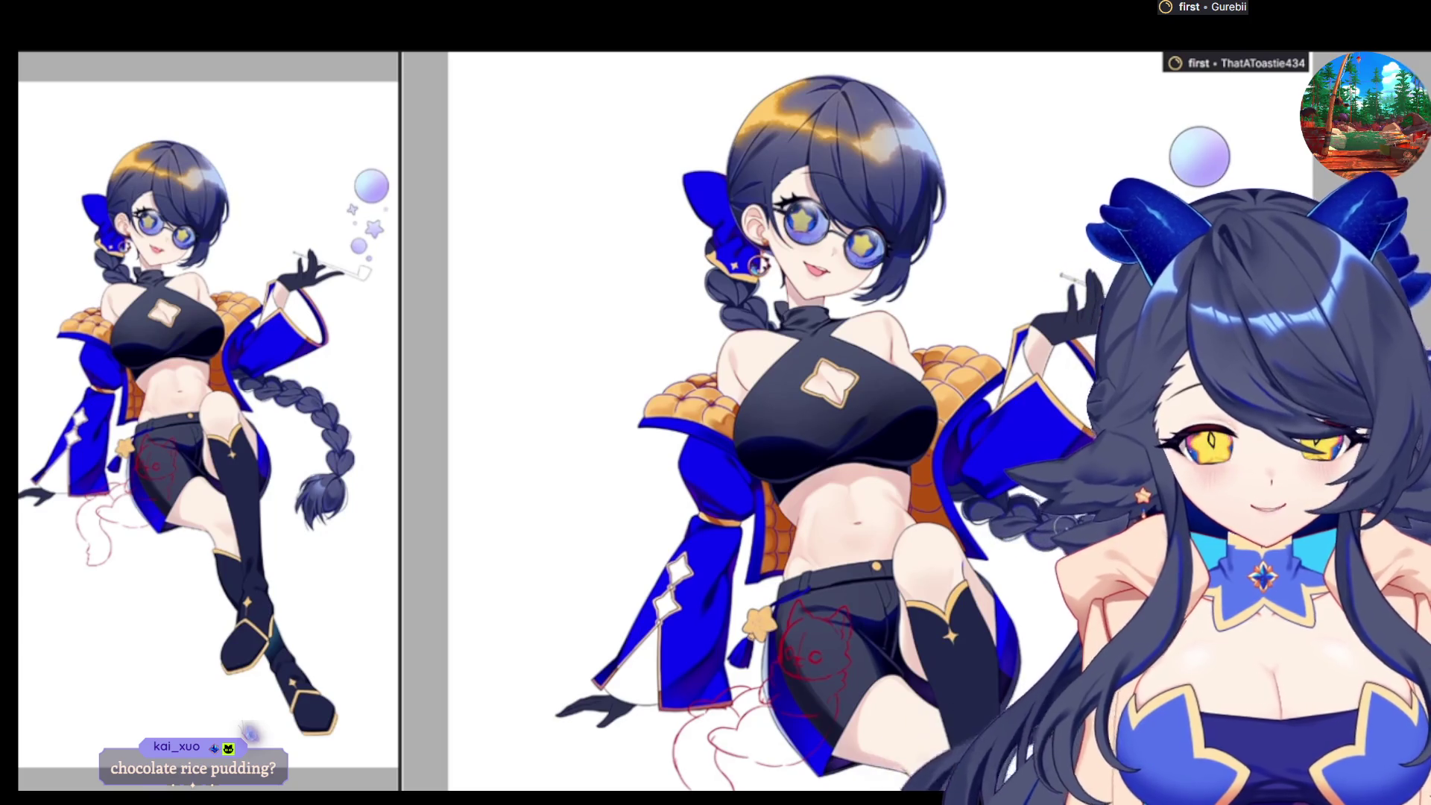
key(ctrl+minus)
scroll(995, 589, up, 2)
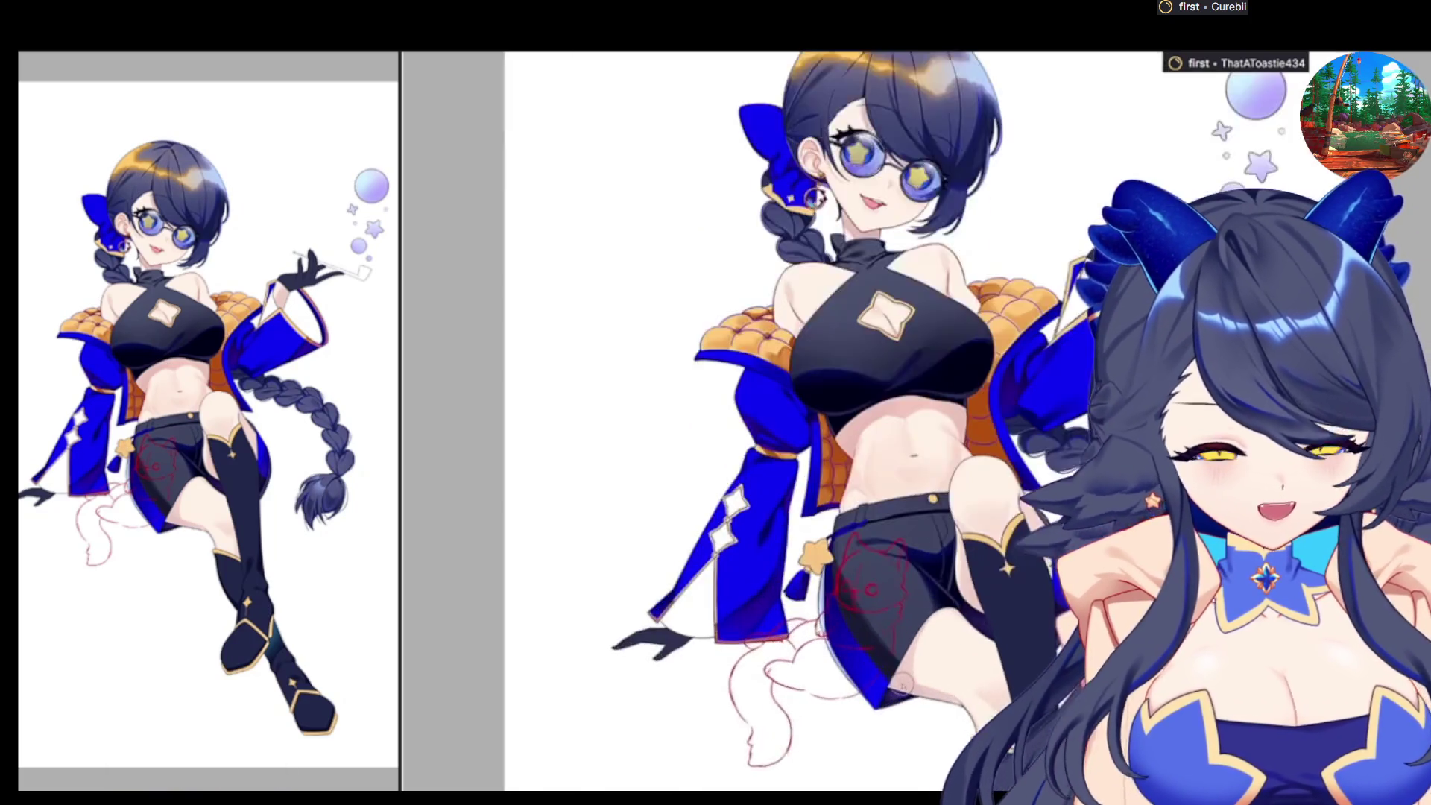
Paint darker orange-brown shading on the star charm's lower part and blend it softly
scroll(895, 507, up, 2)
scroll(808, 421, up, 2)
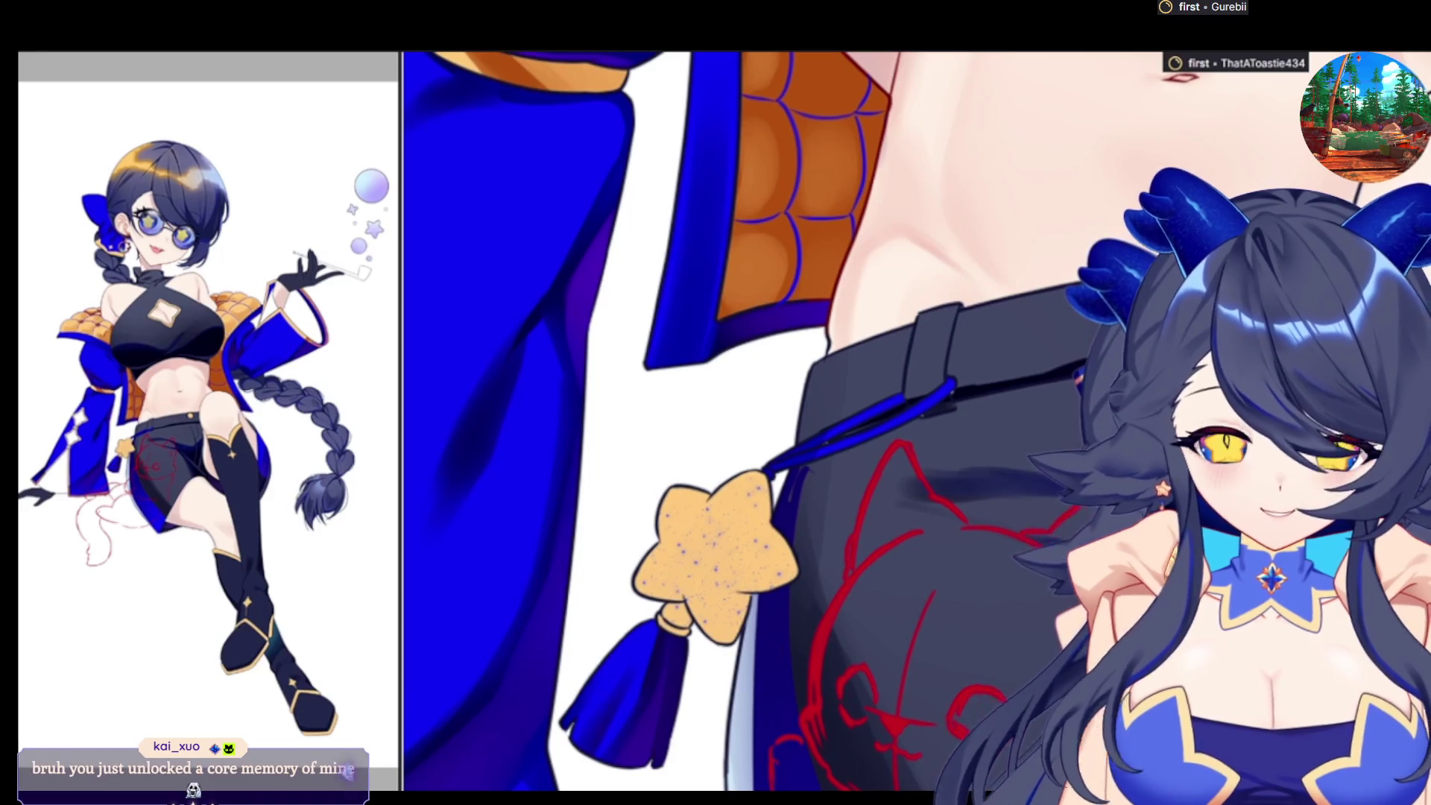
drag(615, 648, 771, 638)
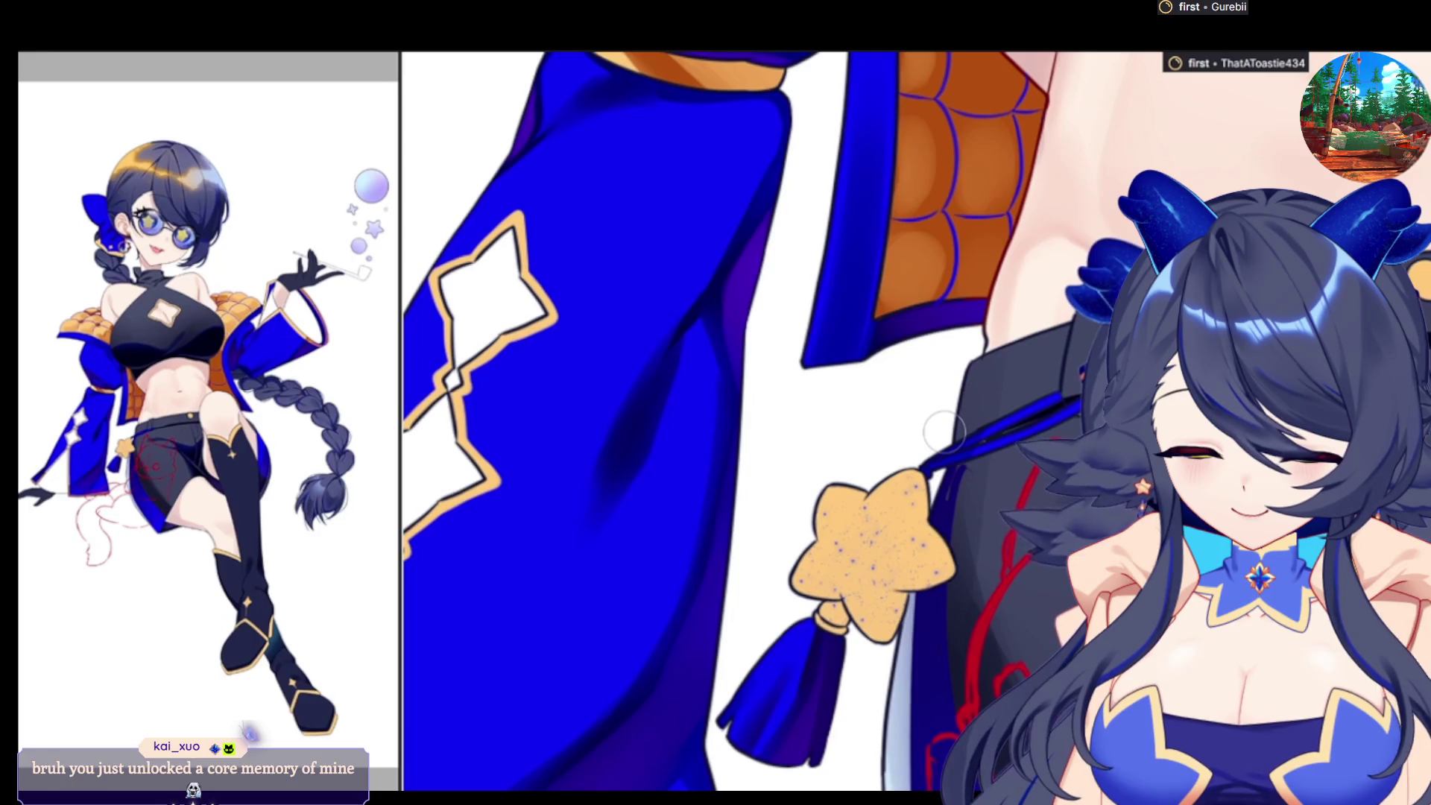
key(h)
drag(957, 568, 959, 576)
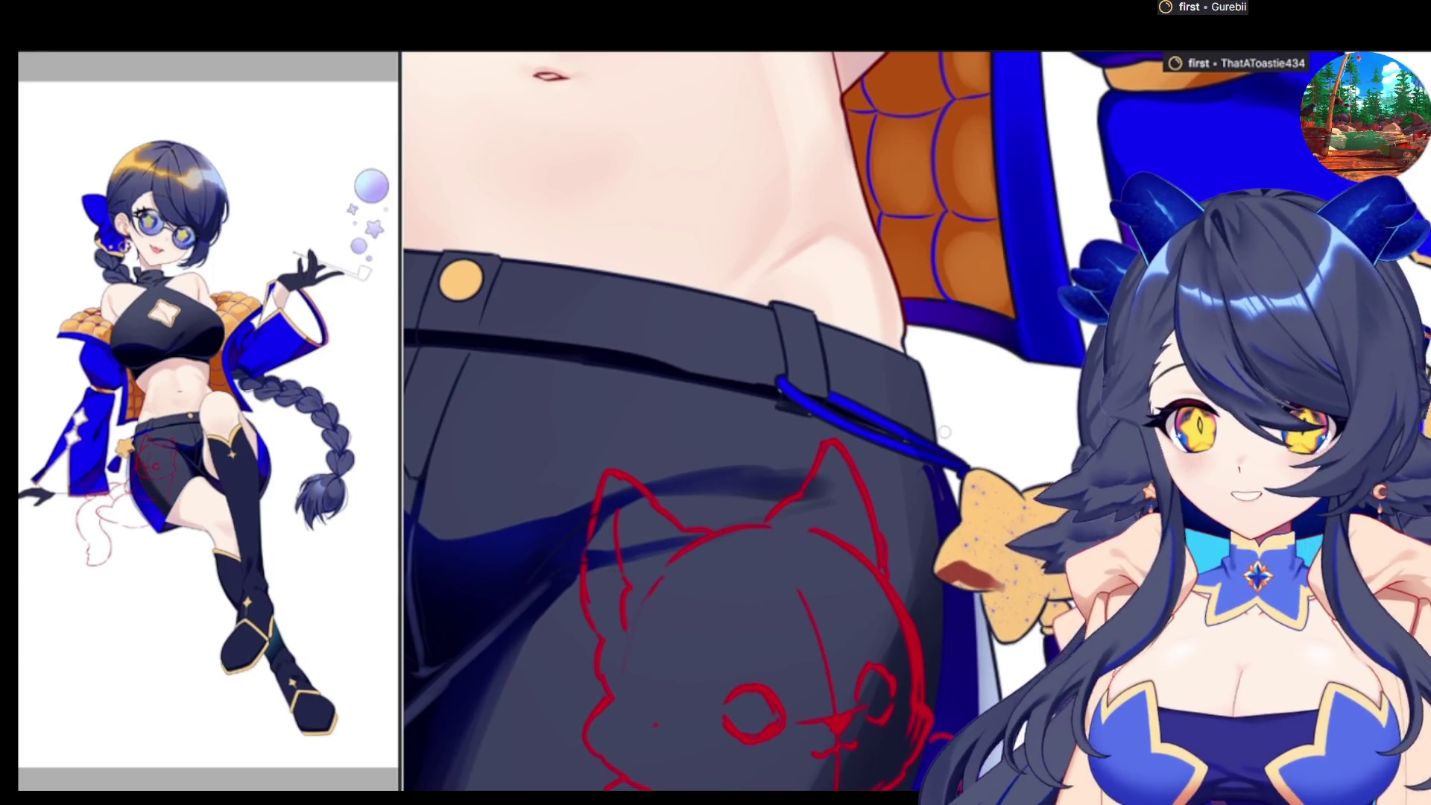
drag(969, 583, 1024, 606)
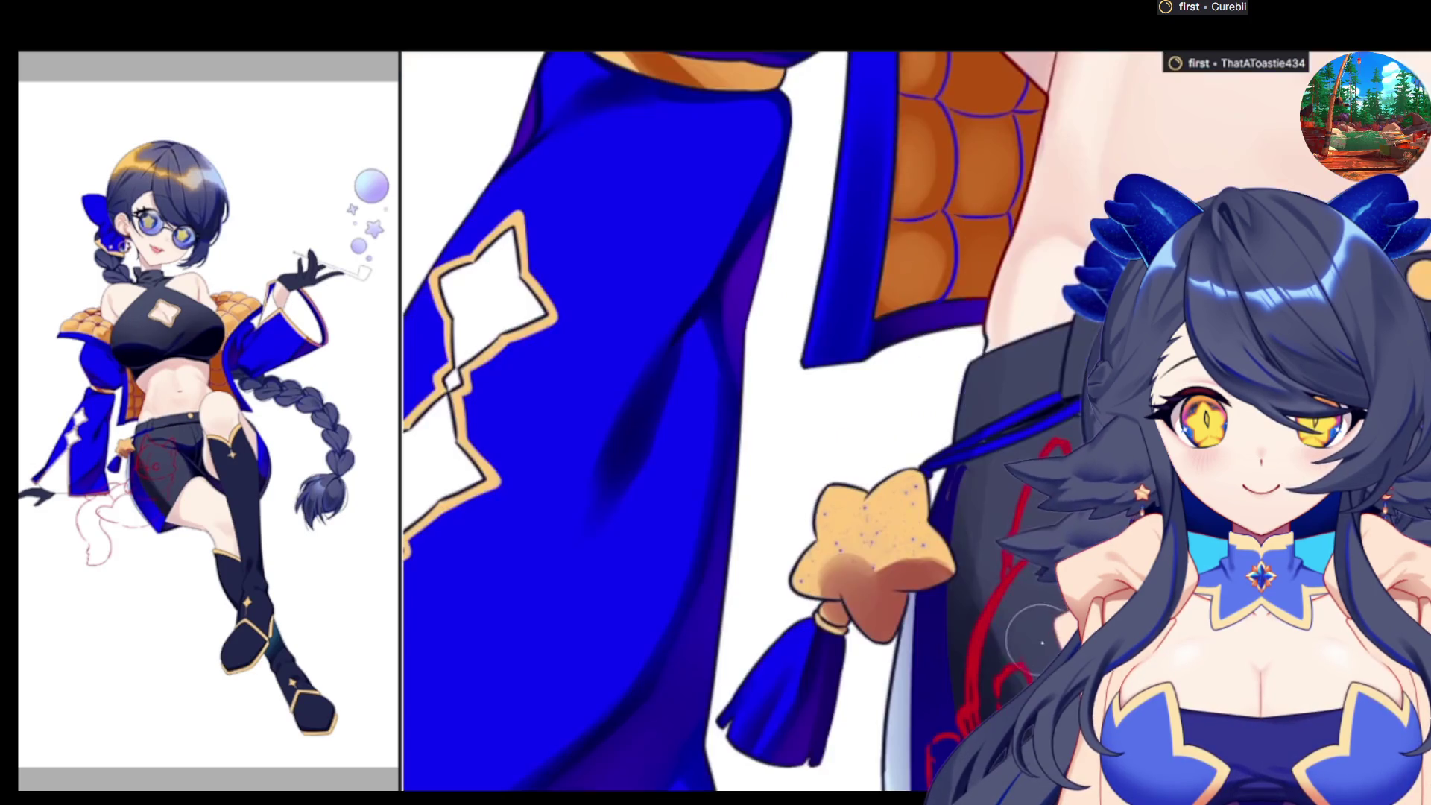
mouse_move(850, 574)
mouse_down()
mouse_move(920, 570)
mouse_move(898, 561)
mouse_move(804, 596)
mouse_move(910, 516)
mouse_move(841, 524)
mouse_move(895, 671)
mouse_up()
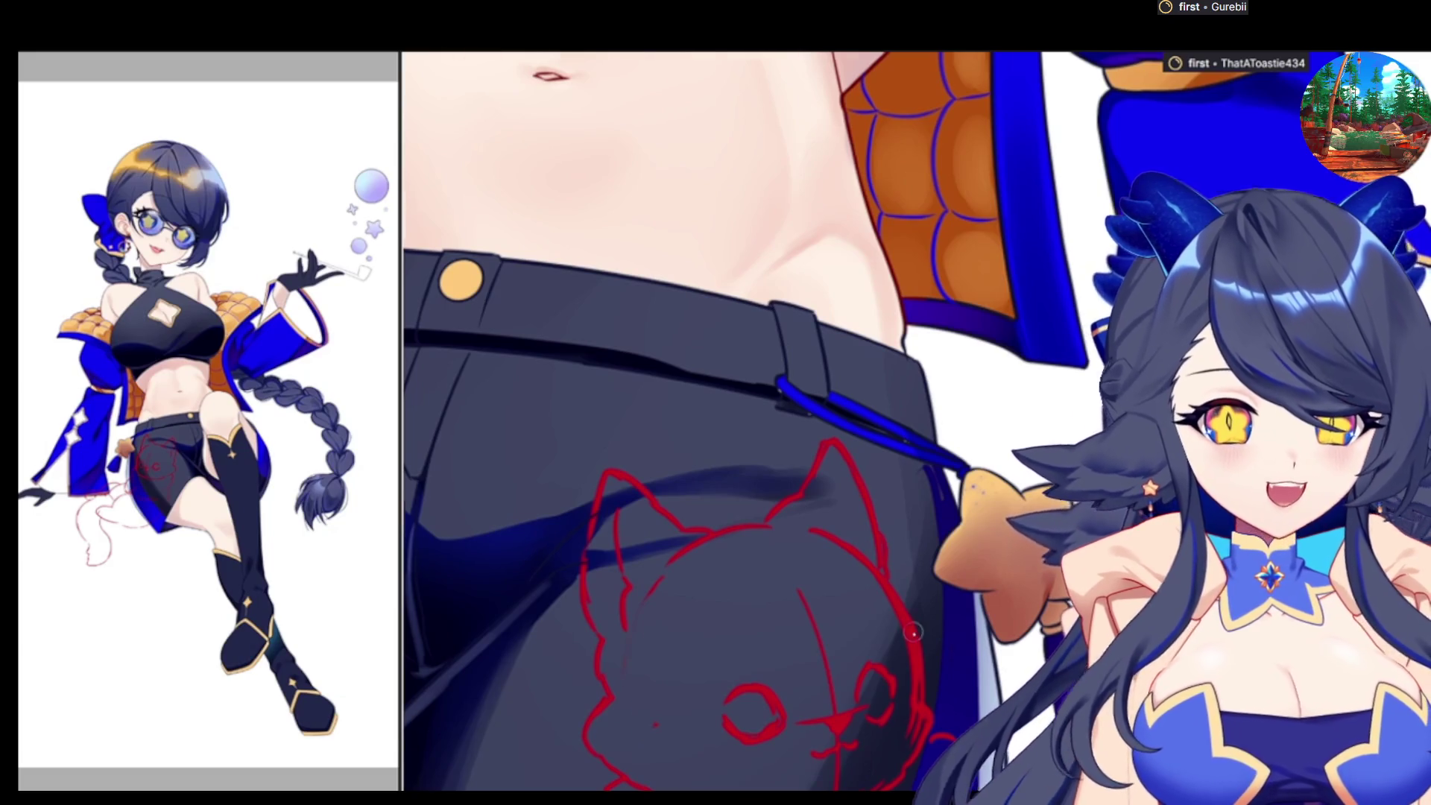
Mirror the canvas horizontally to check the earring and glasses near the ear
scroll(913, 633, down, 3)
scroll(894, 611, up, 3)
key(h)
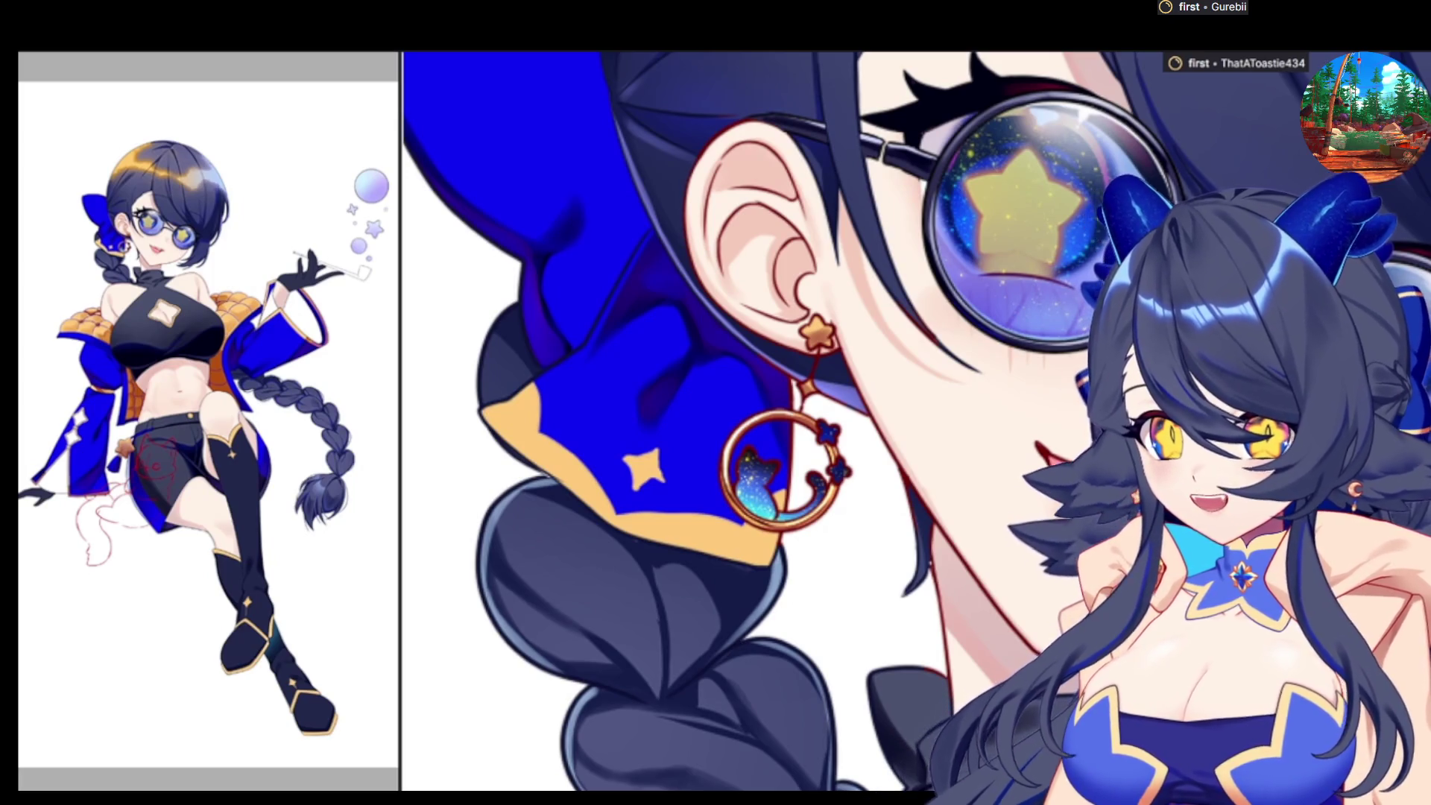
Zoom out and scroll down toward the star charm on the belt
key(ctrl+minus)
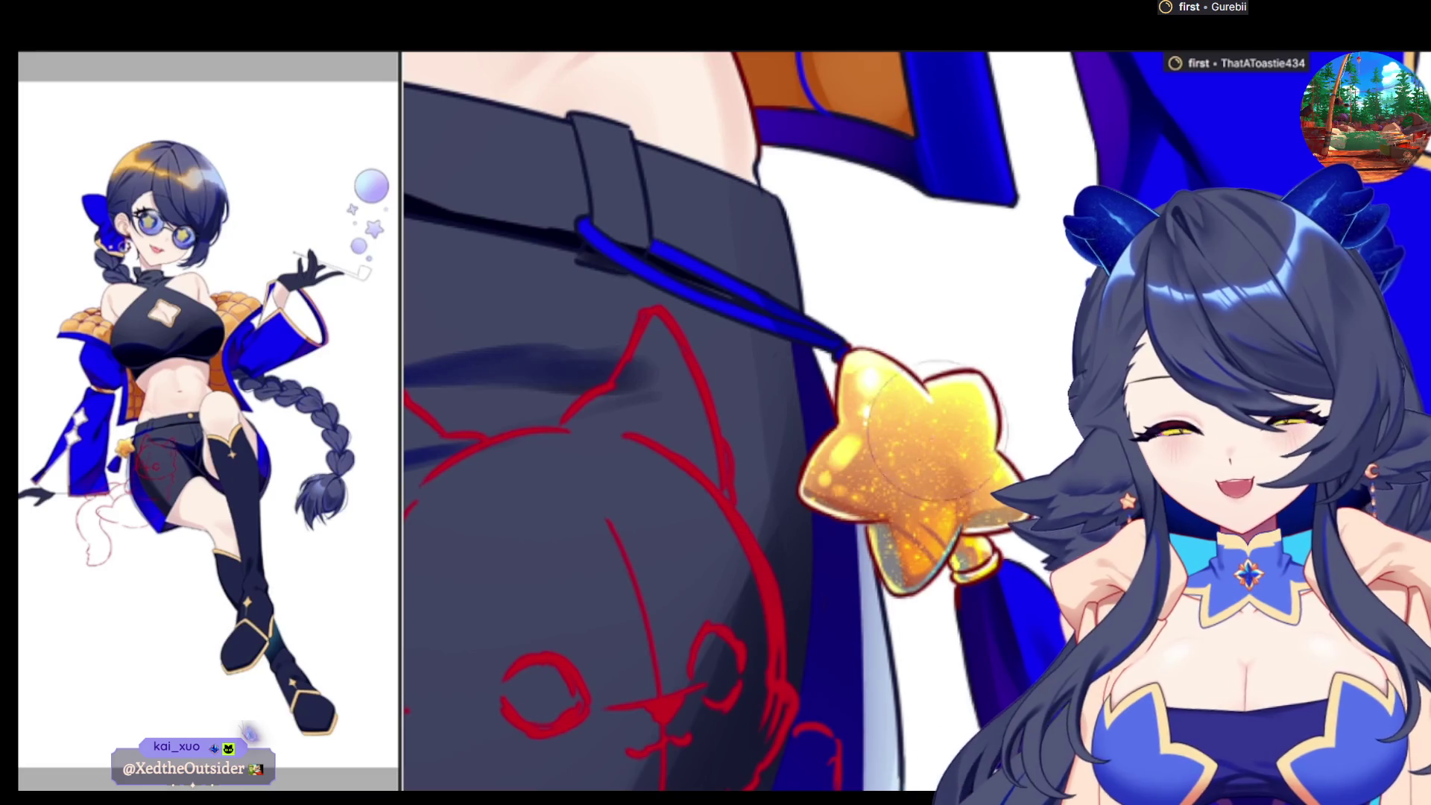
scroll(992, 596, down, 3)
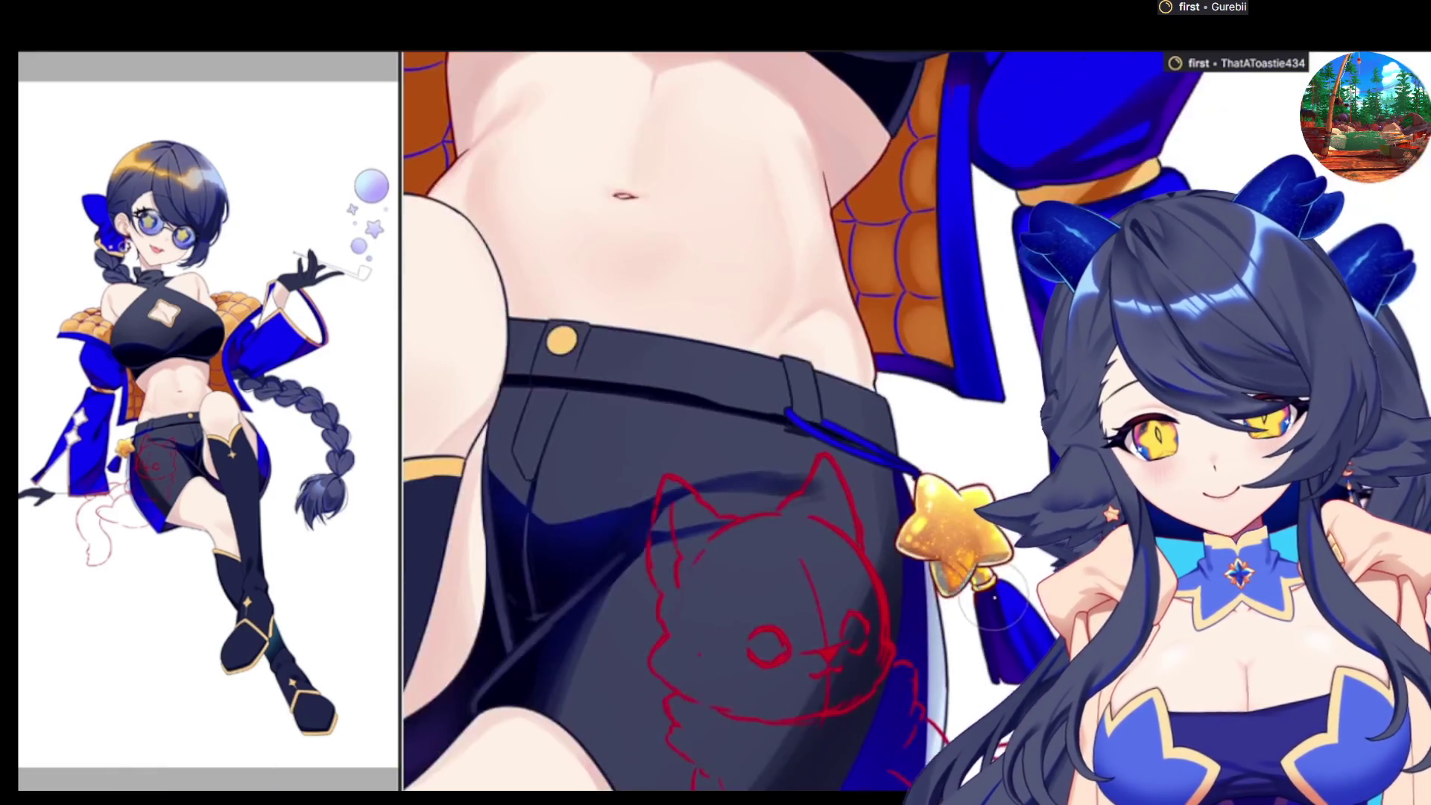
scroll(992, 596, down, 3)
scroll(805, 417, up, 2)
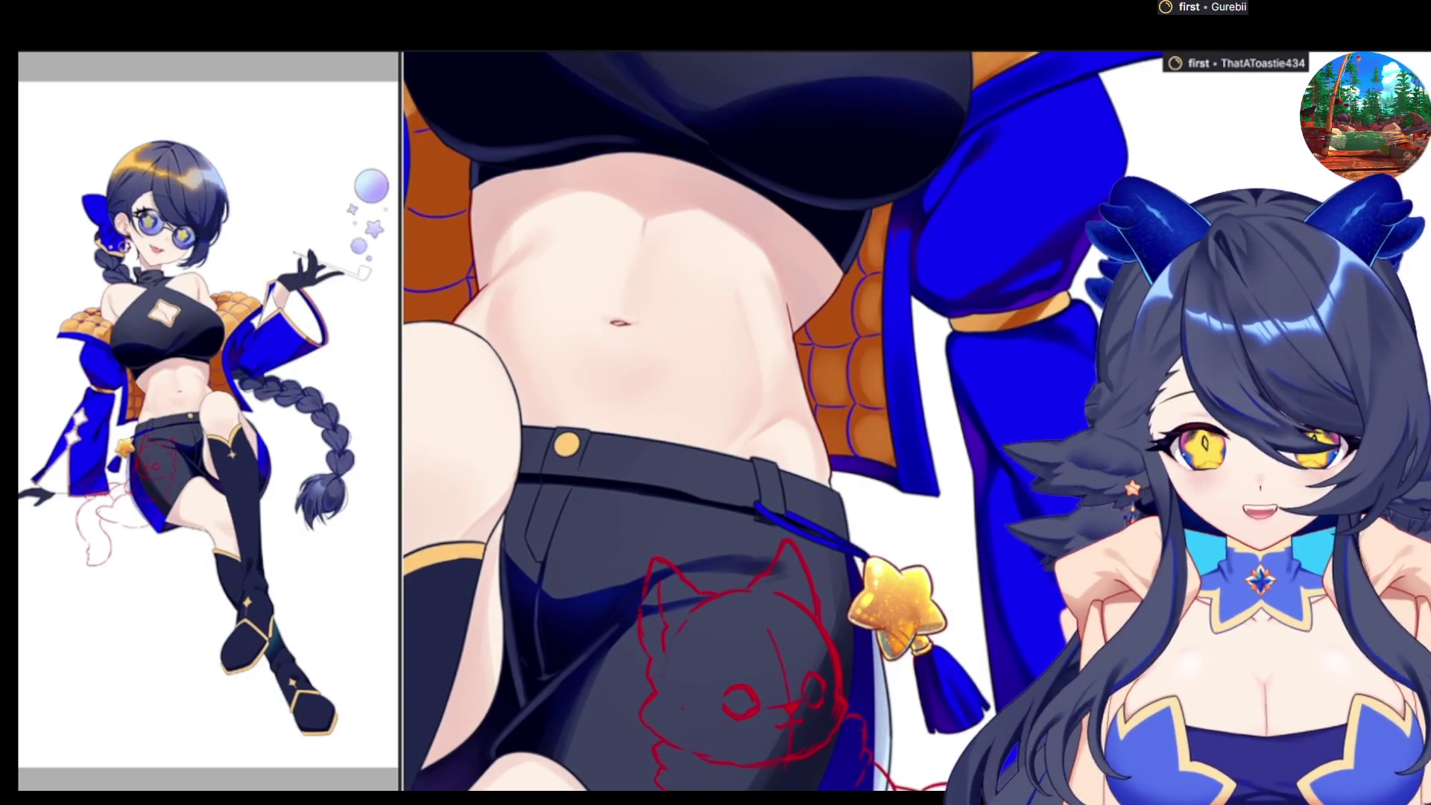
scroll(1398, 657, down, 2)
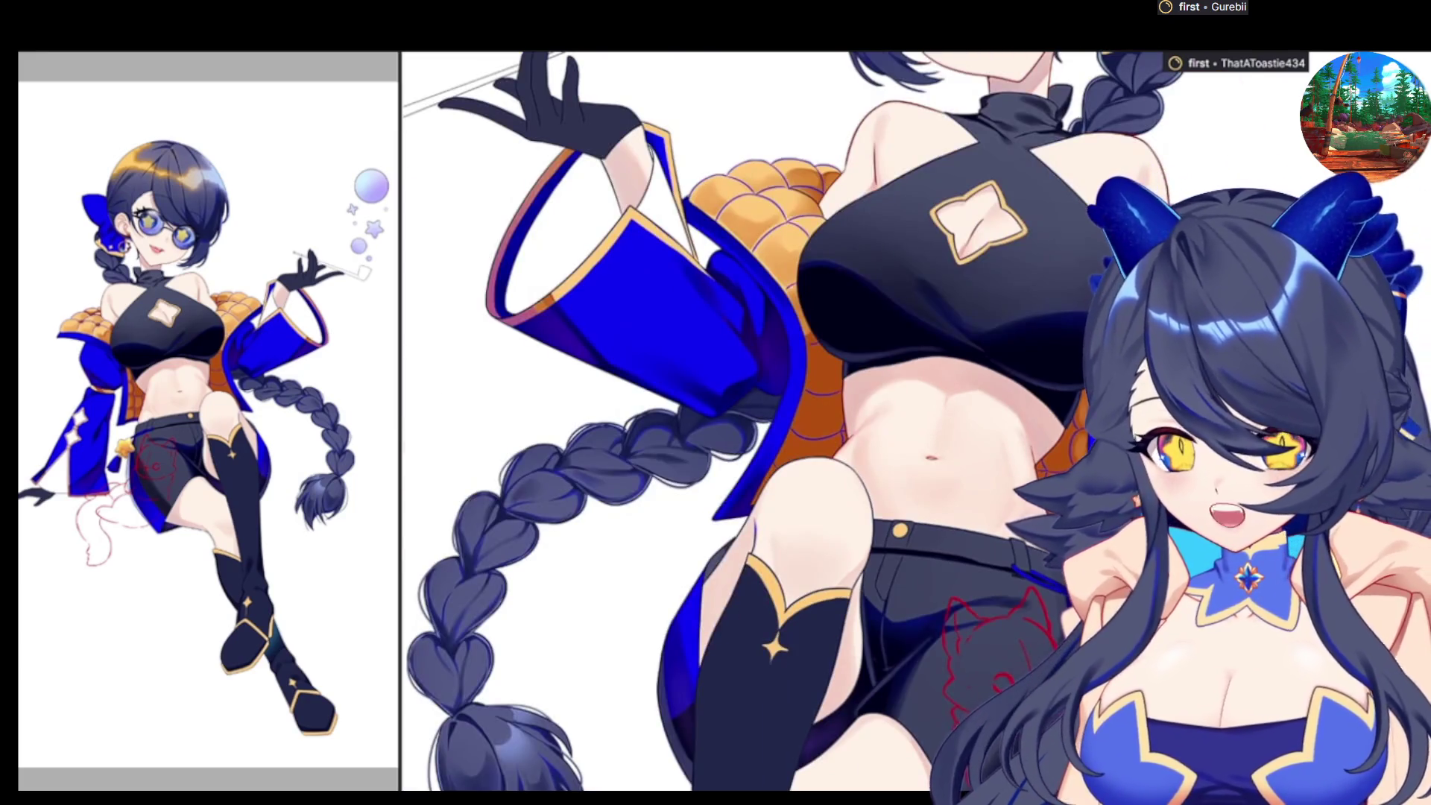
scroll(1036, 283, up, 2)
scroll(1048, 254, up, 2)
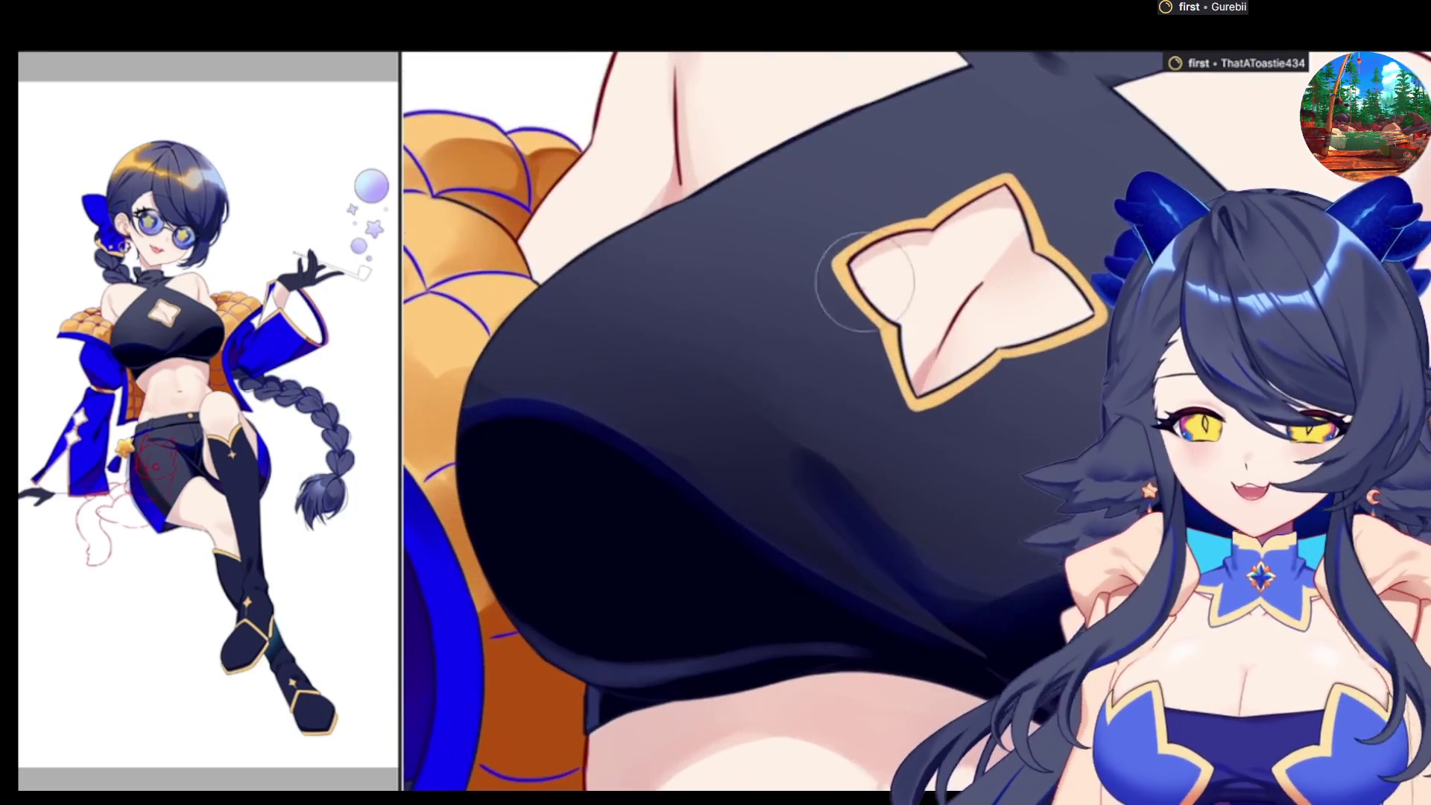
scroll(1051, 250, down, 1)
scroll(1047, 275, down, 1)
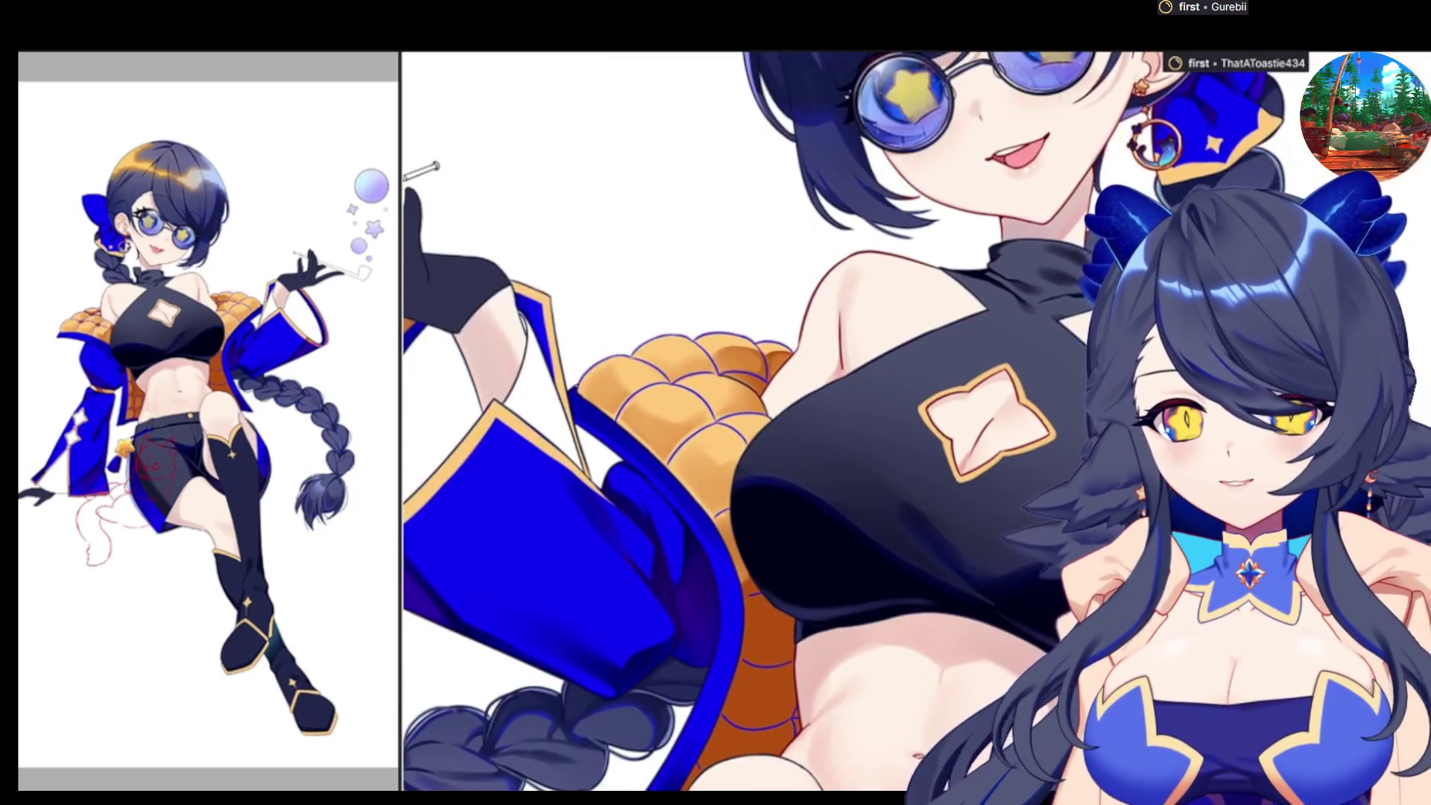
scroll(1040, 306, down, 2)
scroll(1041, 306, up, 3)
scroll(1029, 328, down, 2)
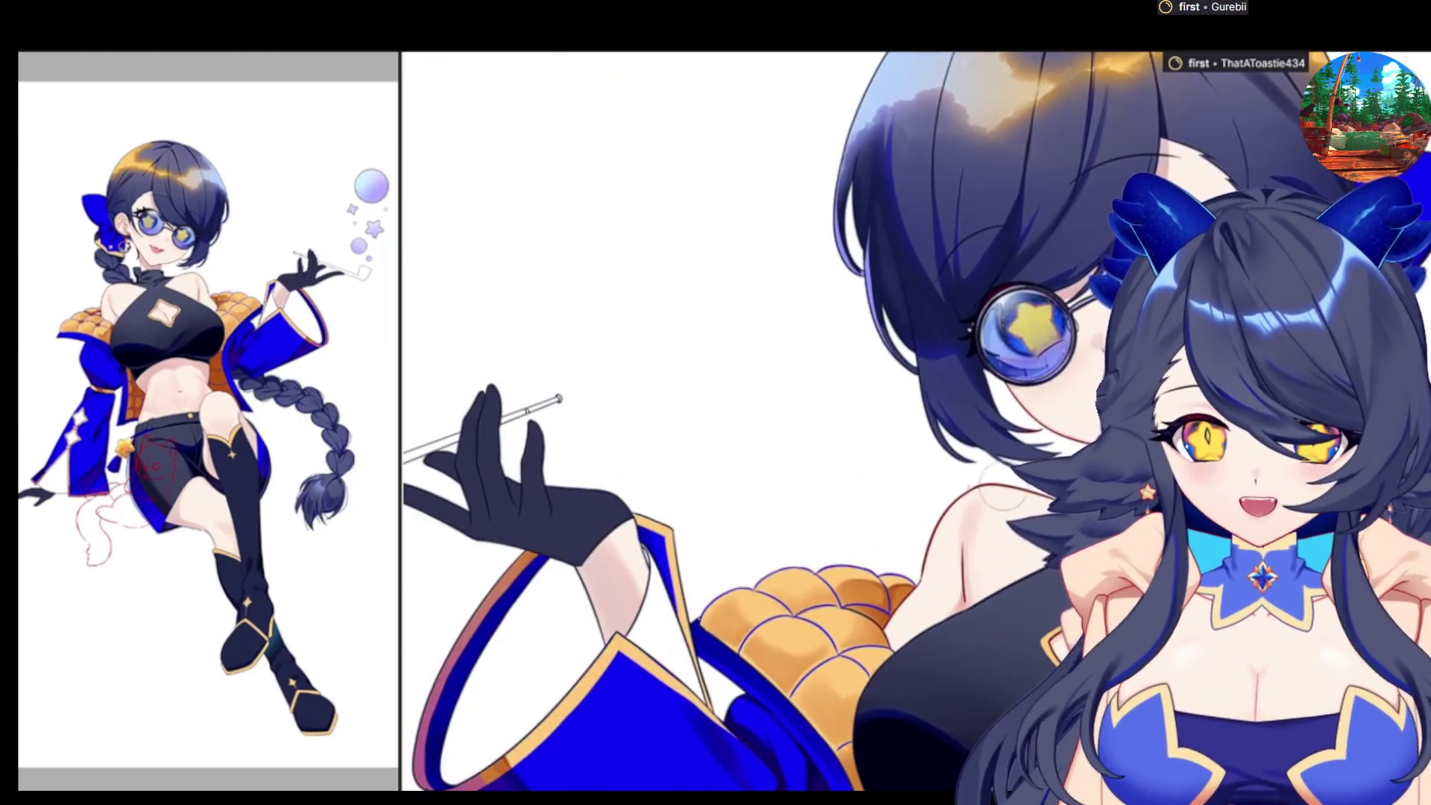
scroll(559, 601, up, 1)
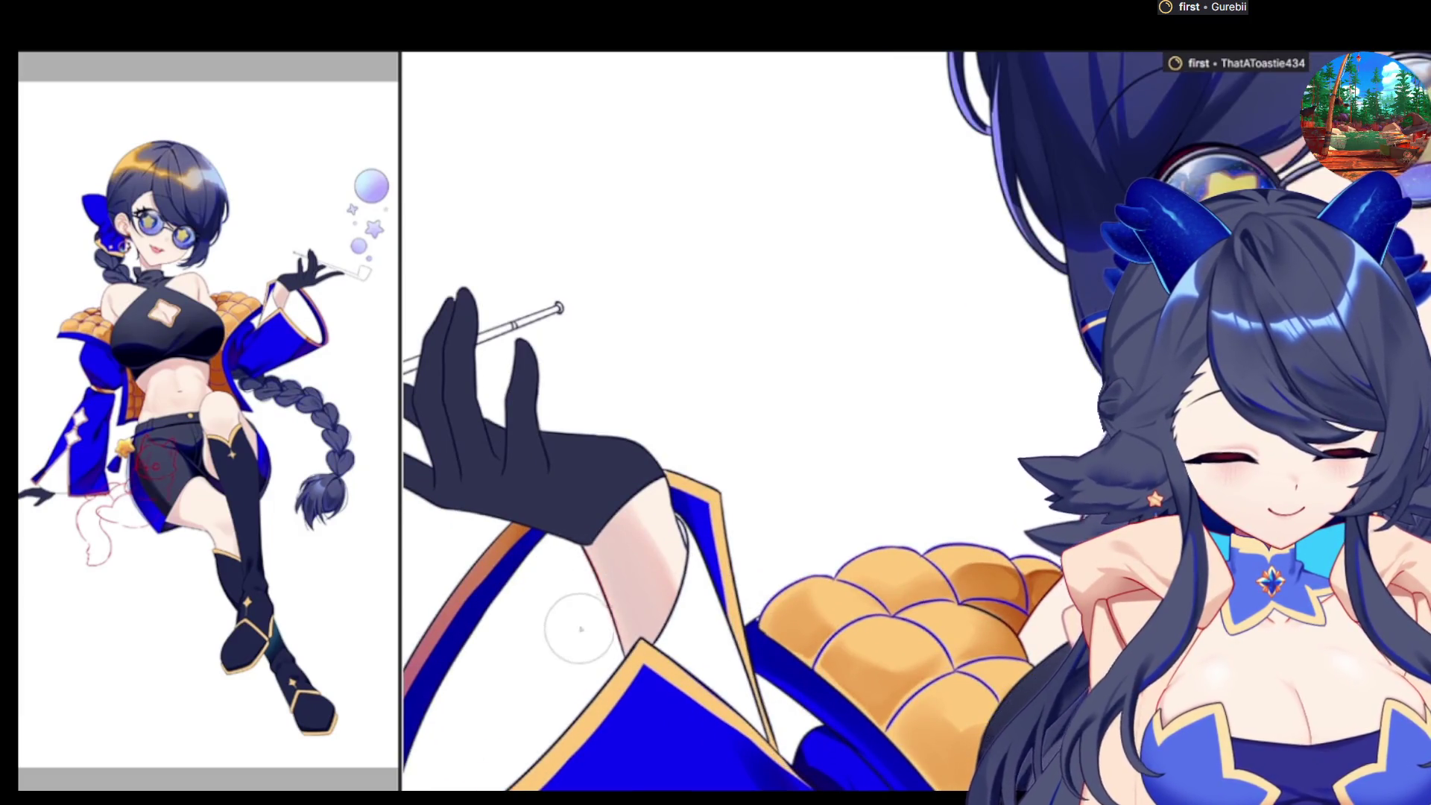
Scroll down the canvas to the midriff and belted black shorts
scroll(519, 439, down, 1)
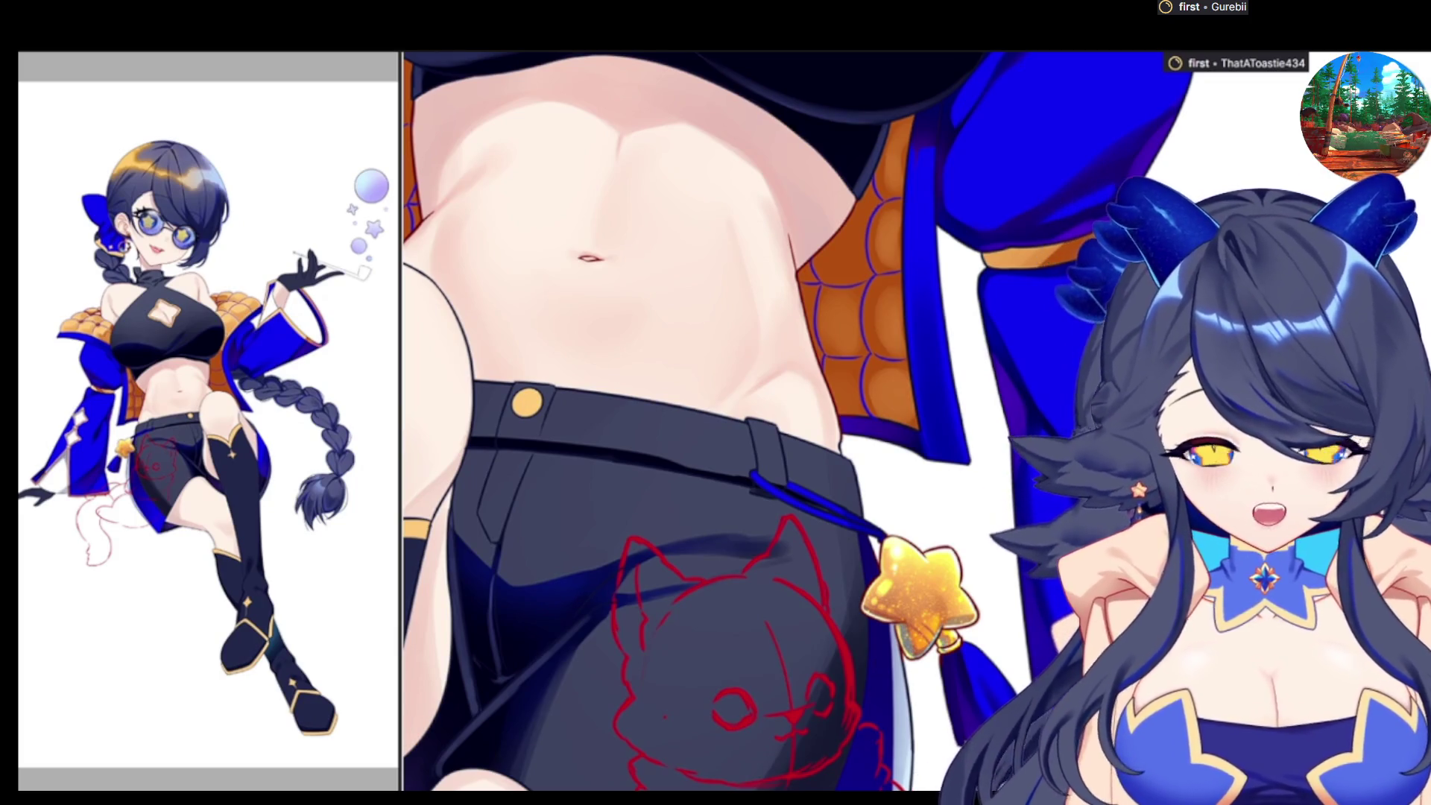
scroll(841, 421, down, 3)
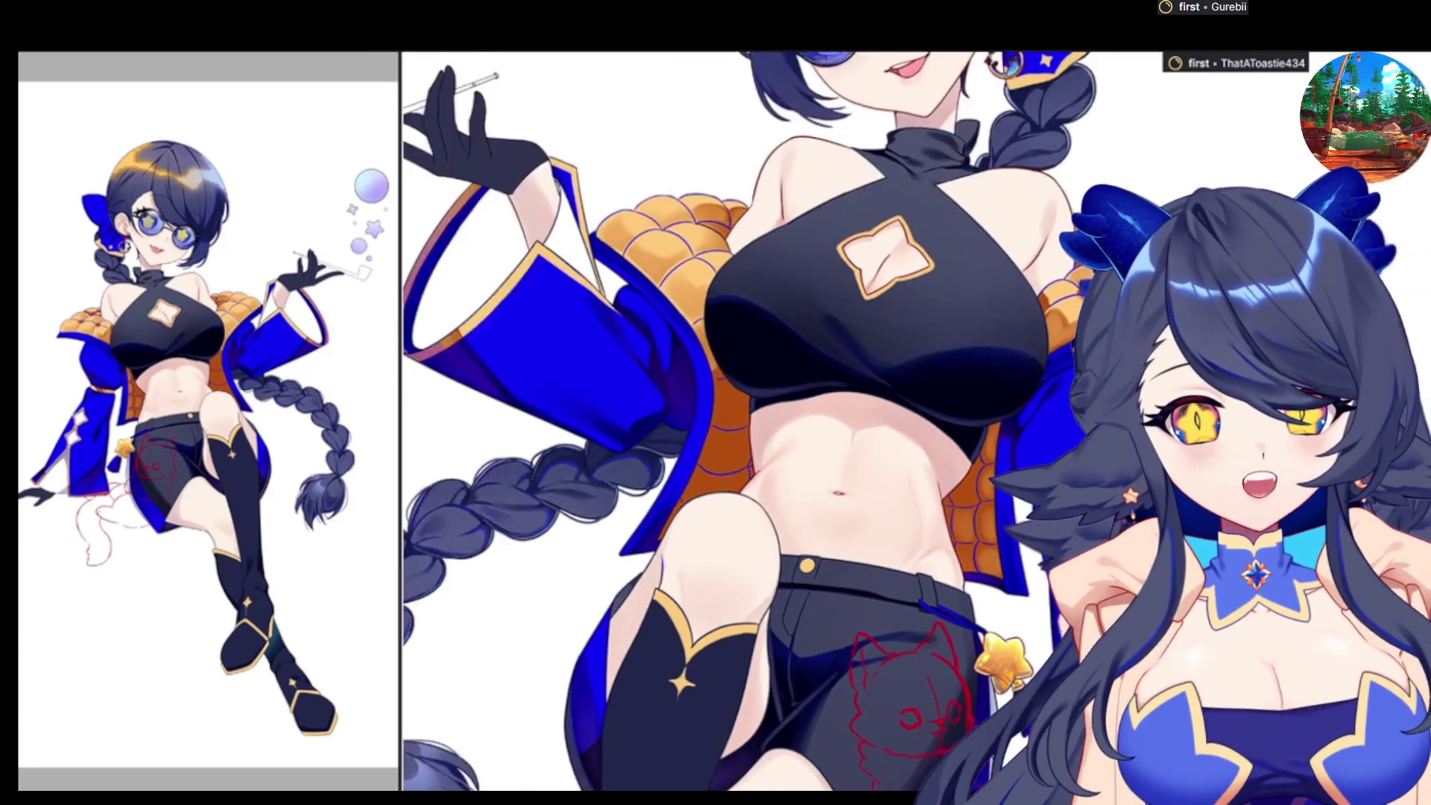
Pan the view to show the raised gloved hand and pipe above the midriff
drag(368, 116, 544, 259)
scroll(544, 259, up, 3)
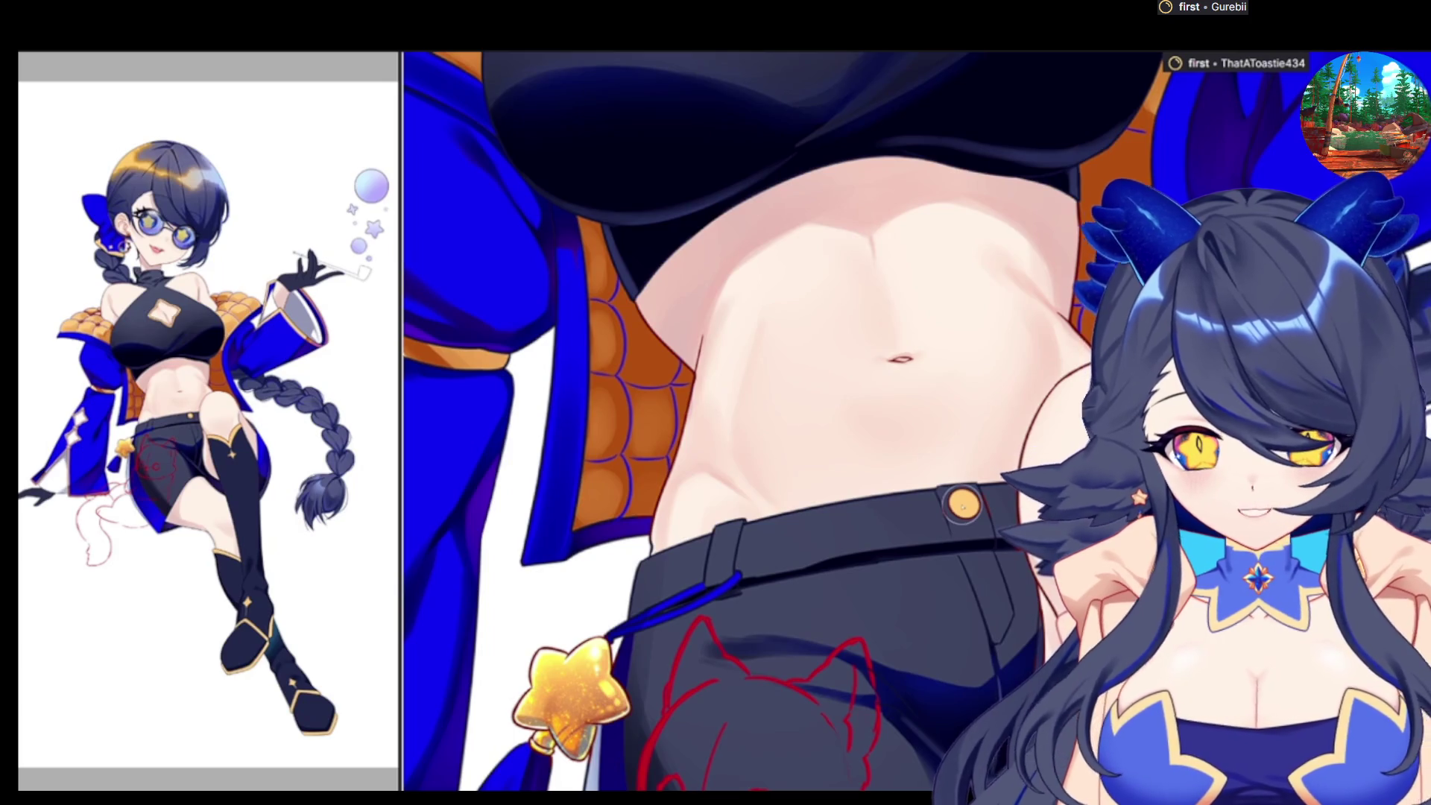
scroll(950, 474, up, 4)
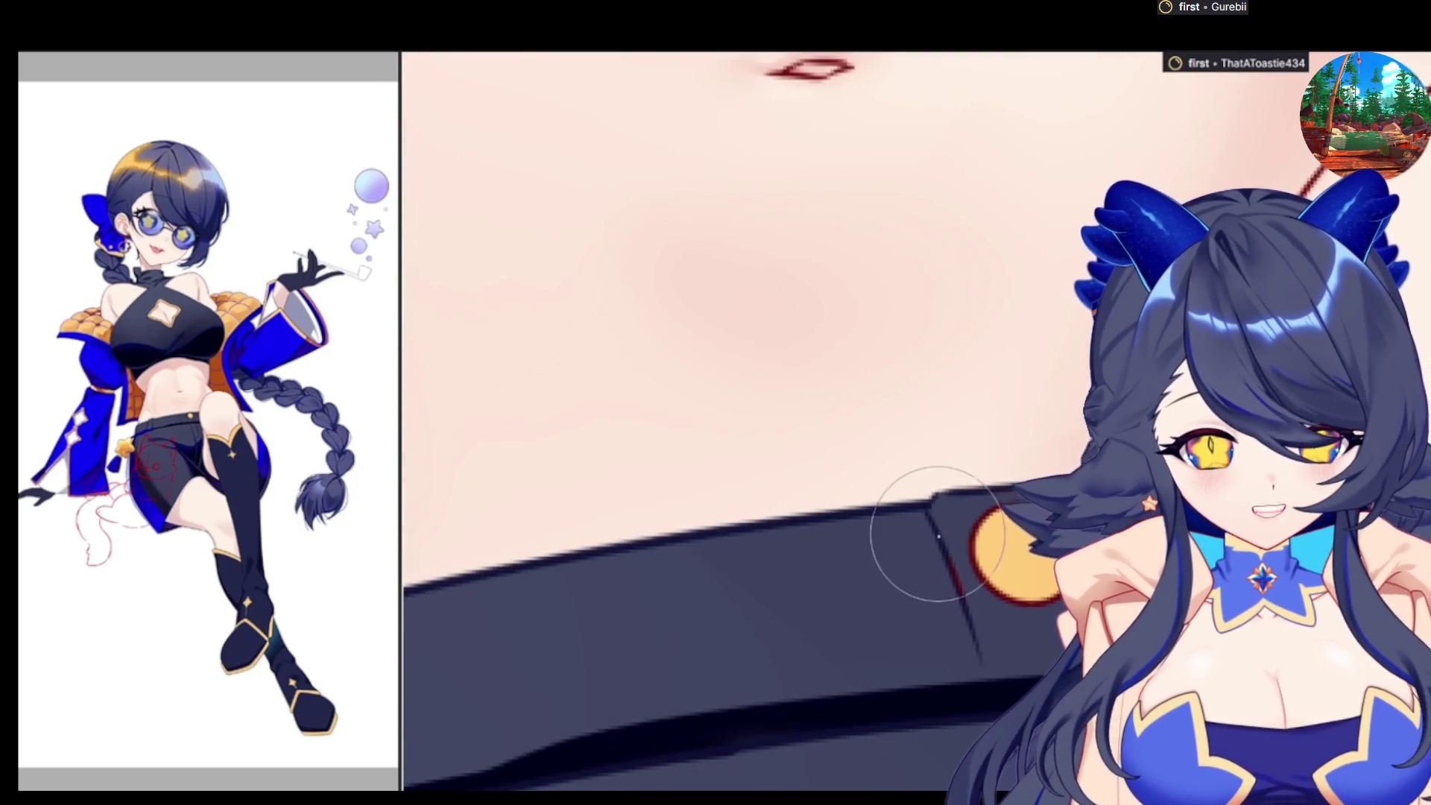
Shrink the brush with [ for fine belt-edge detail and scroll down to the belt
key([)
key([)
key([)
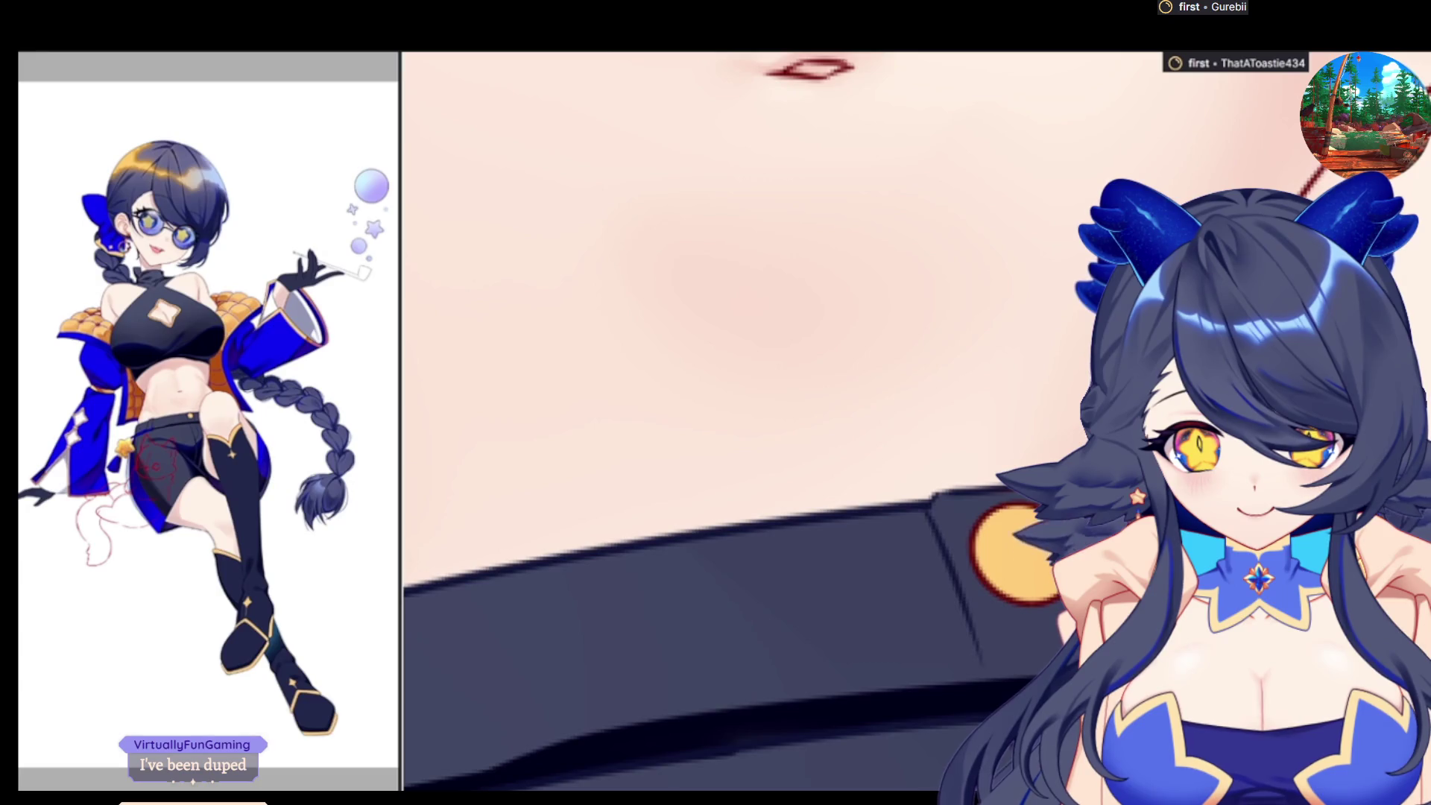
scroll(1028, 611, down, 5)
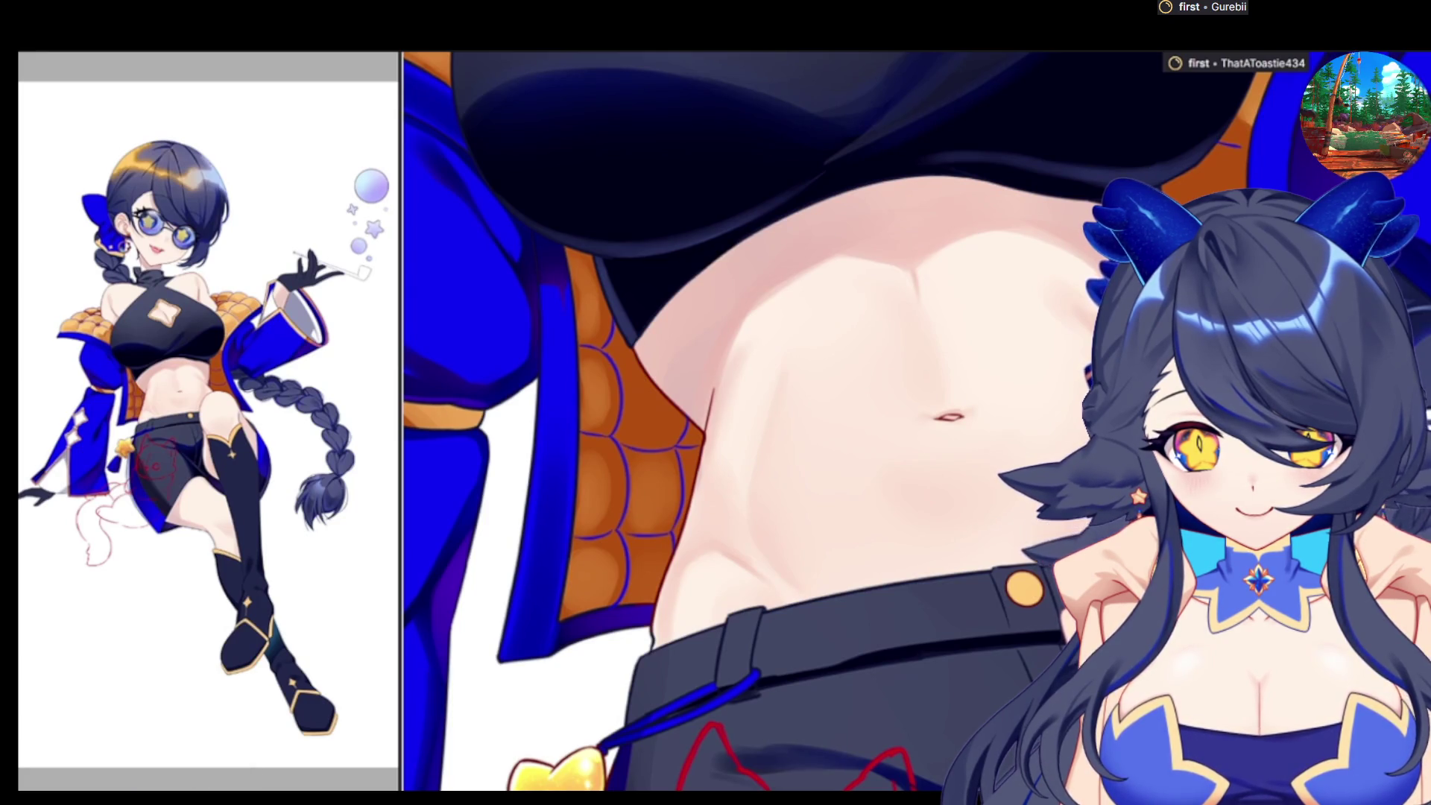
scroll(894, 418, down, 3)
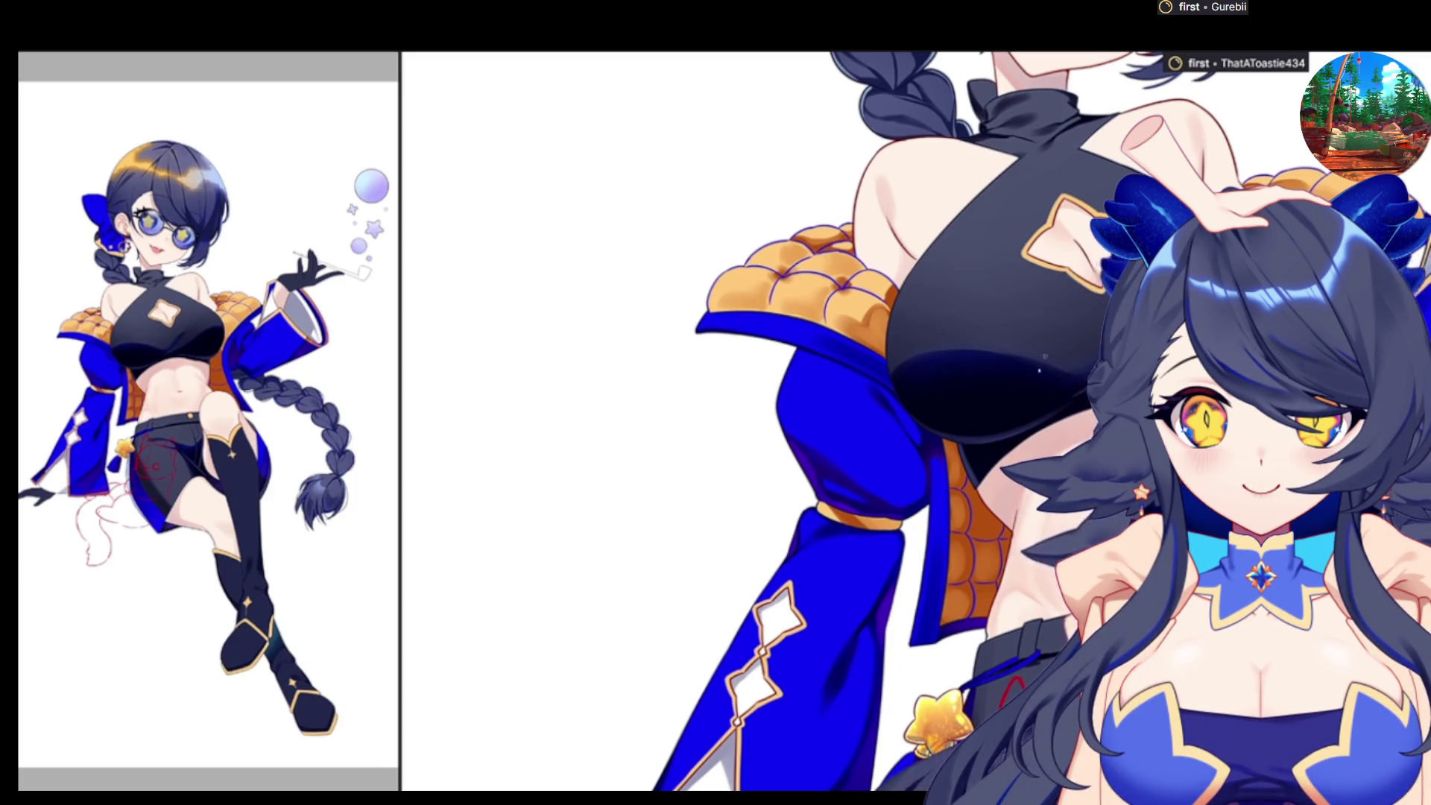
scroll(303, 783, down, 1)
Scroll the view to frame the gloved hand for drawing the cigarette holder
scroll(303, 782, down, 1)
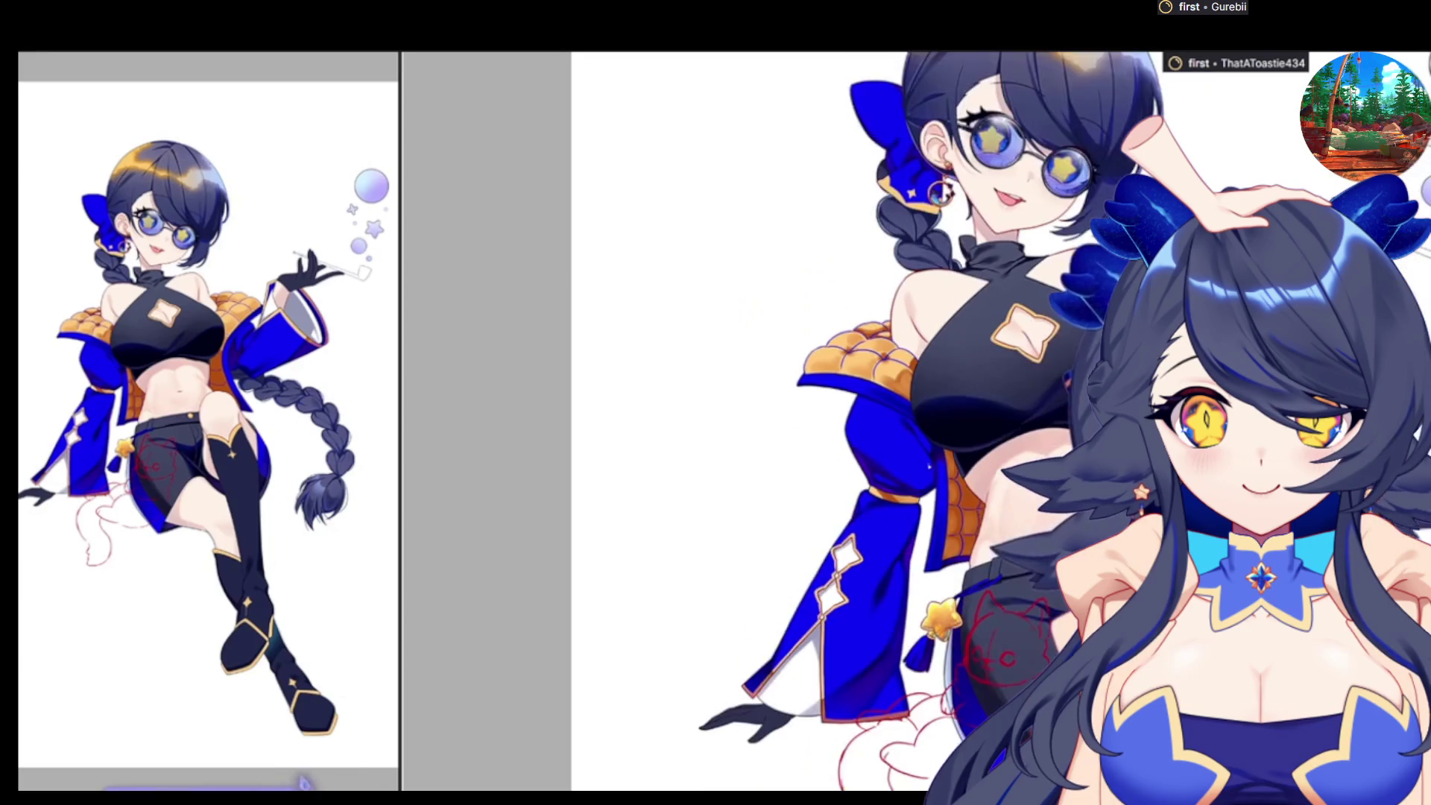
scroll(303, 783, down, 1)
scroll(303, 783, down, 1)
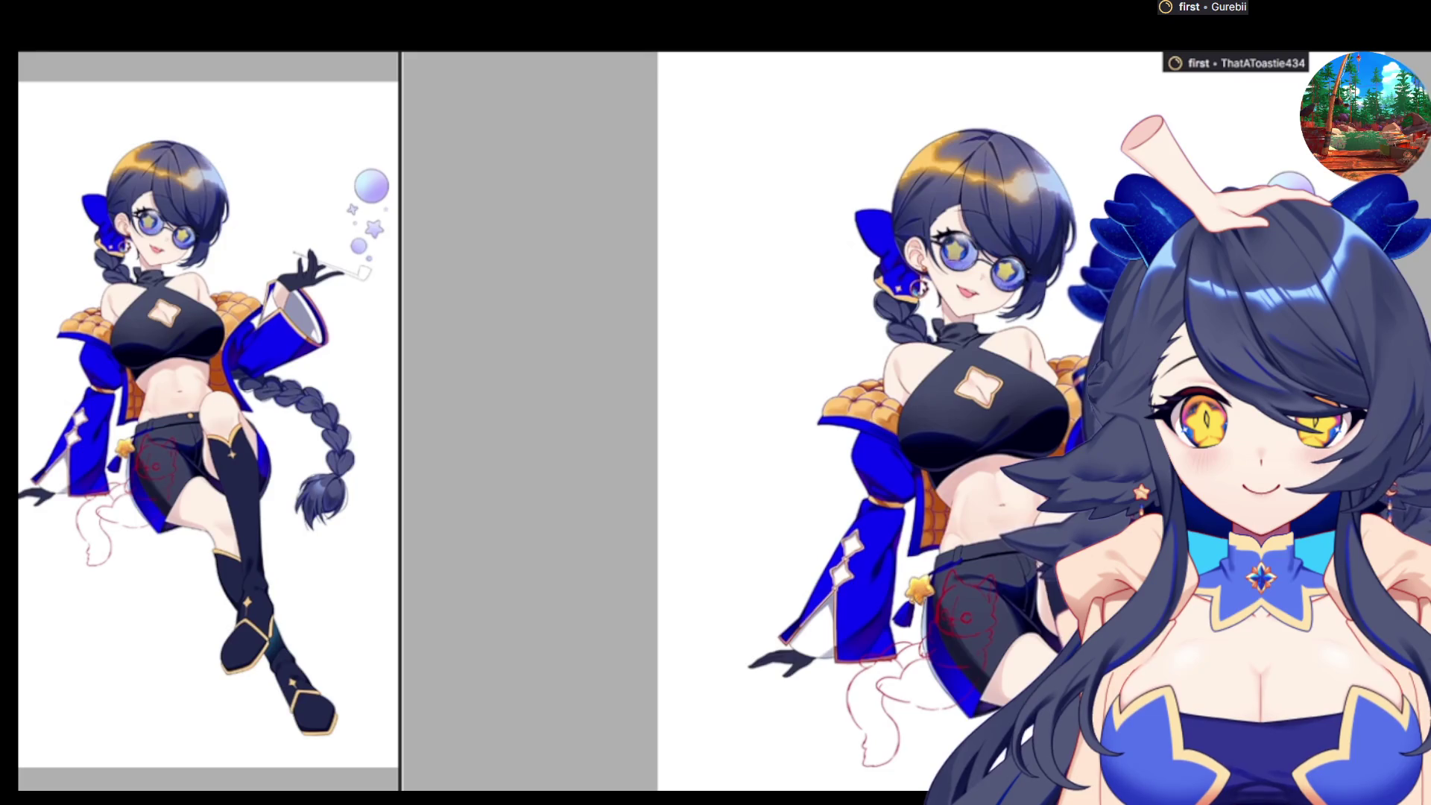
scroll(304, 782, up, 3)
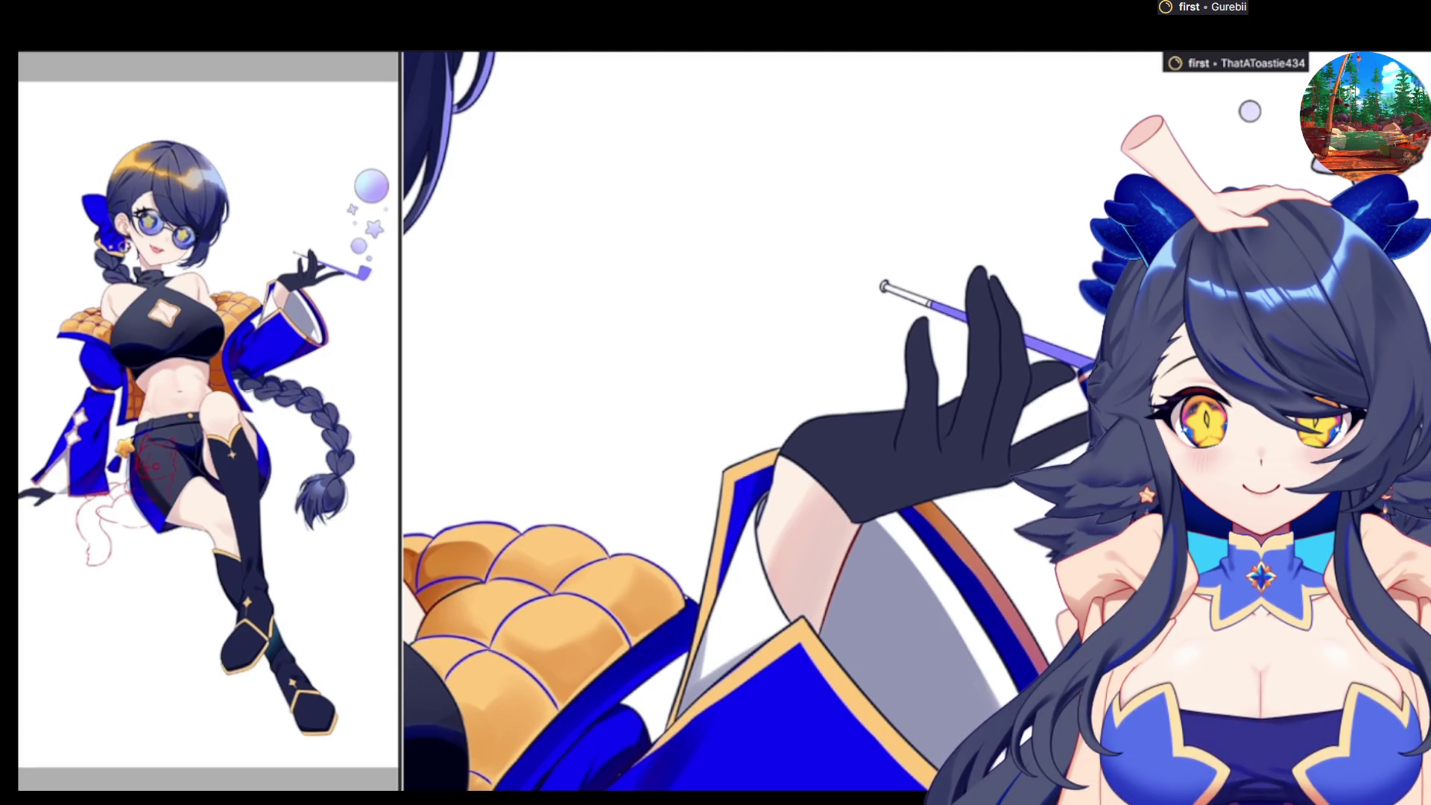
Undo the last change to the cigarette holder's stem and scroll down
key(ctrl+z)
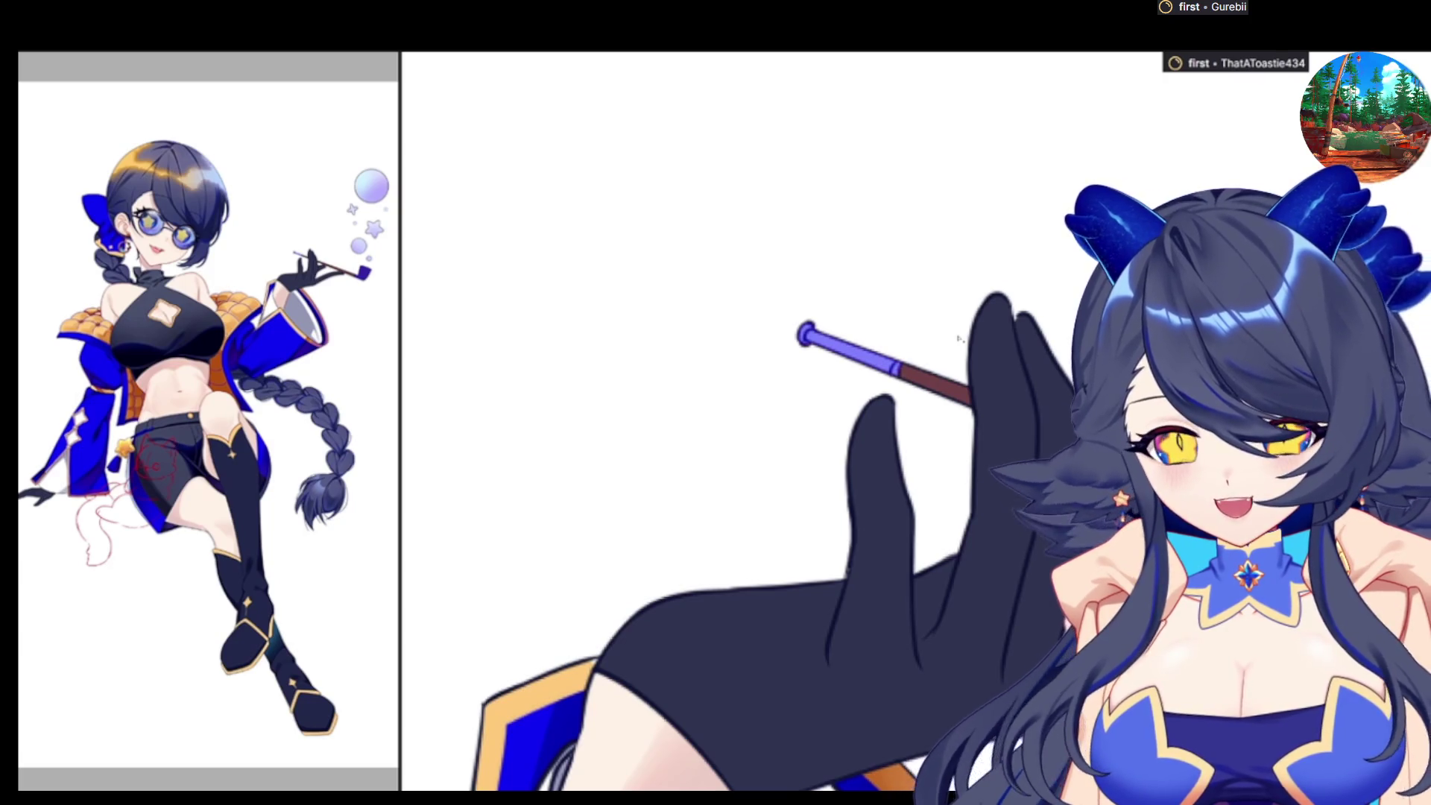
scroll(892, 349, down, 1)
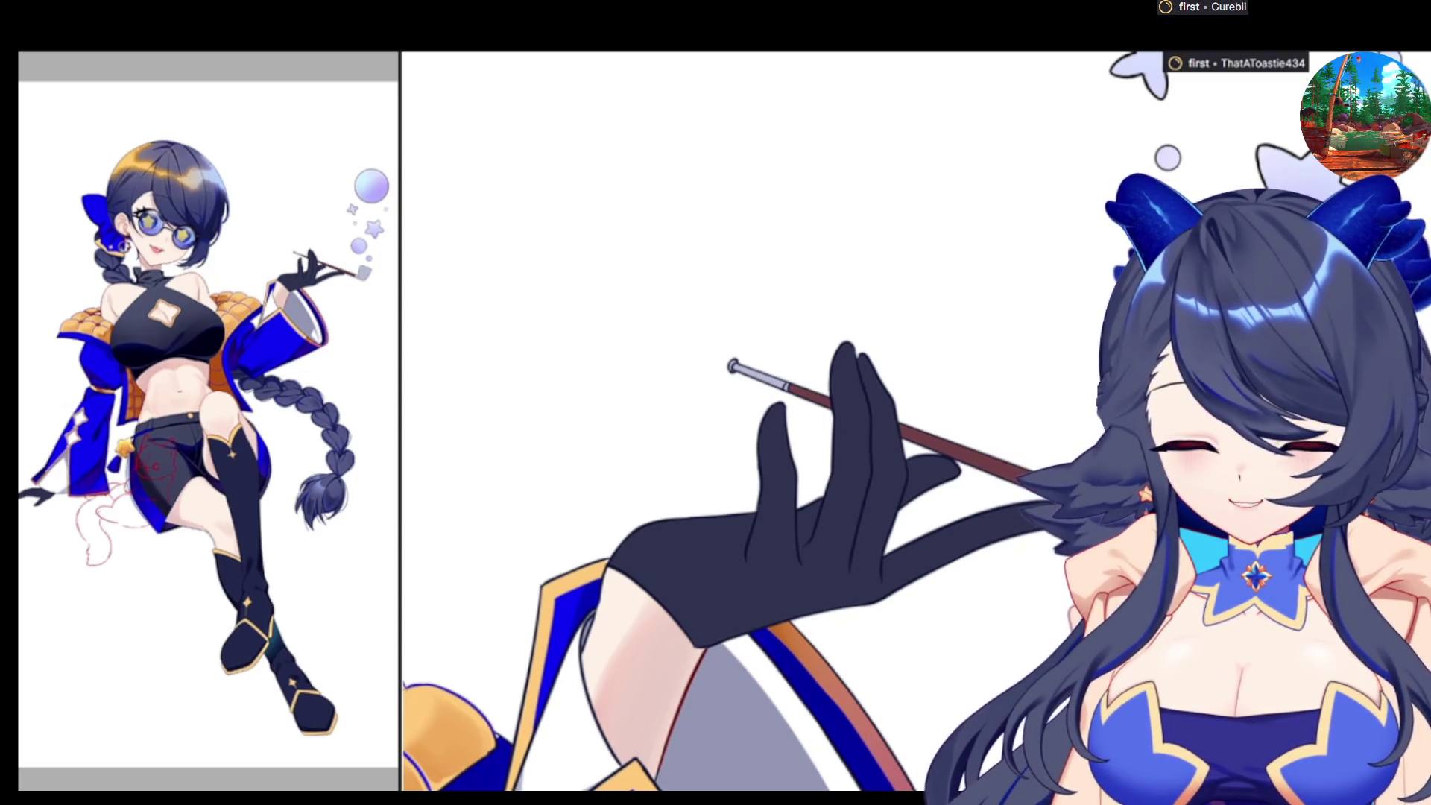
Revert the tip's light silver recolouring so the whole cigarette holder is dark reddish-brown
key(ctrl+t)
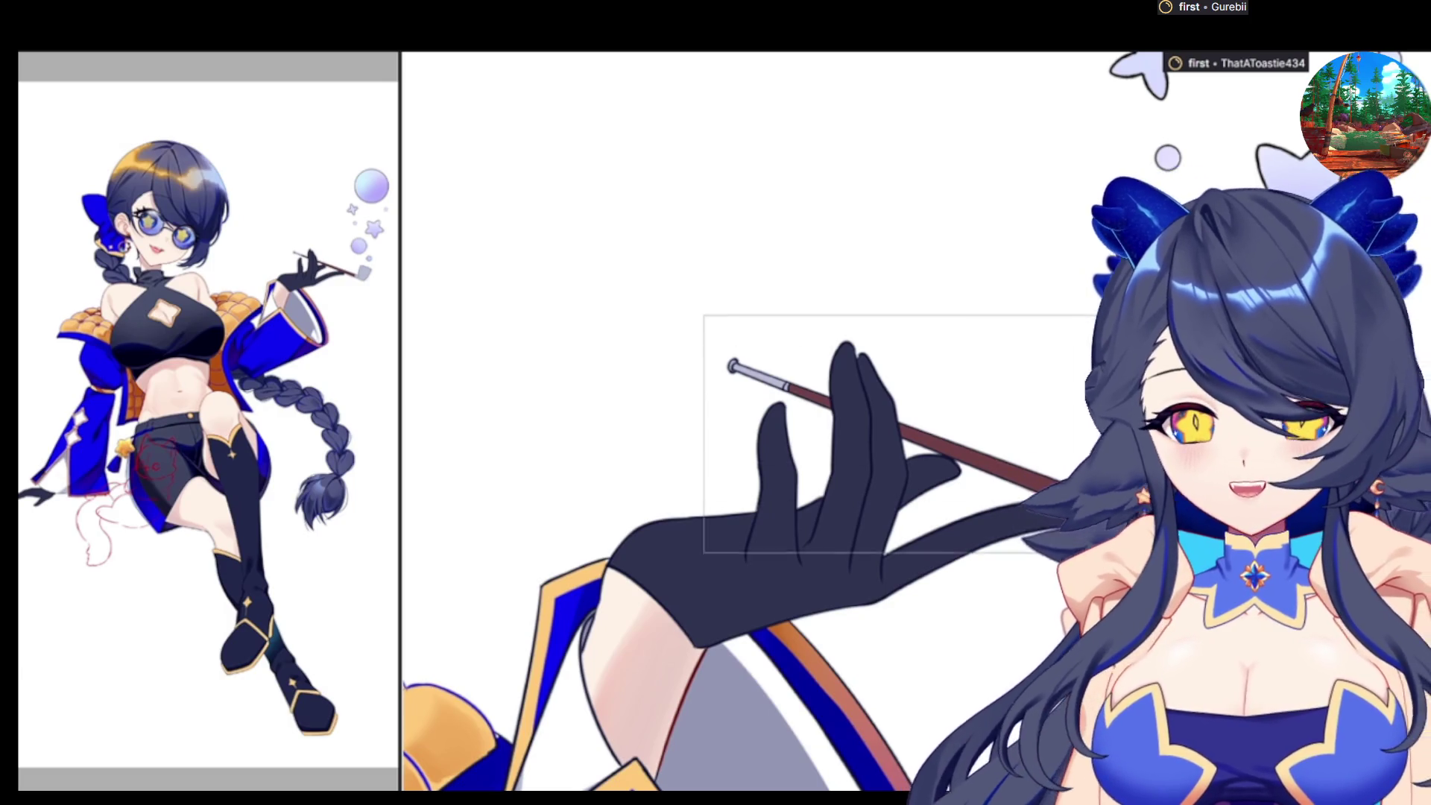
key(Return)
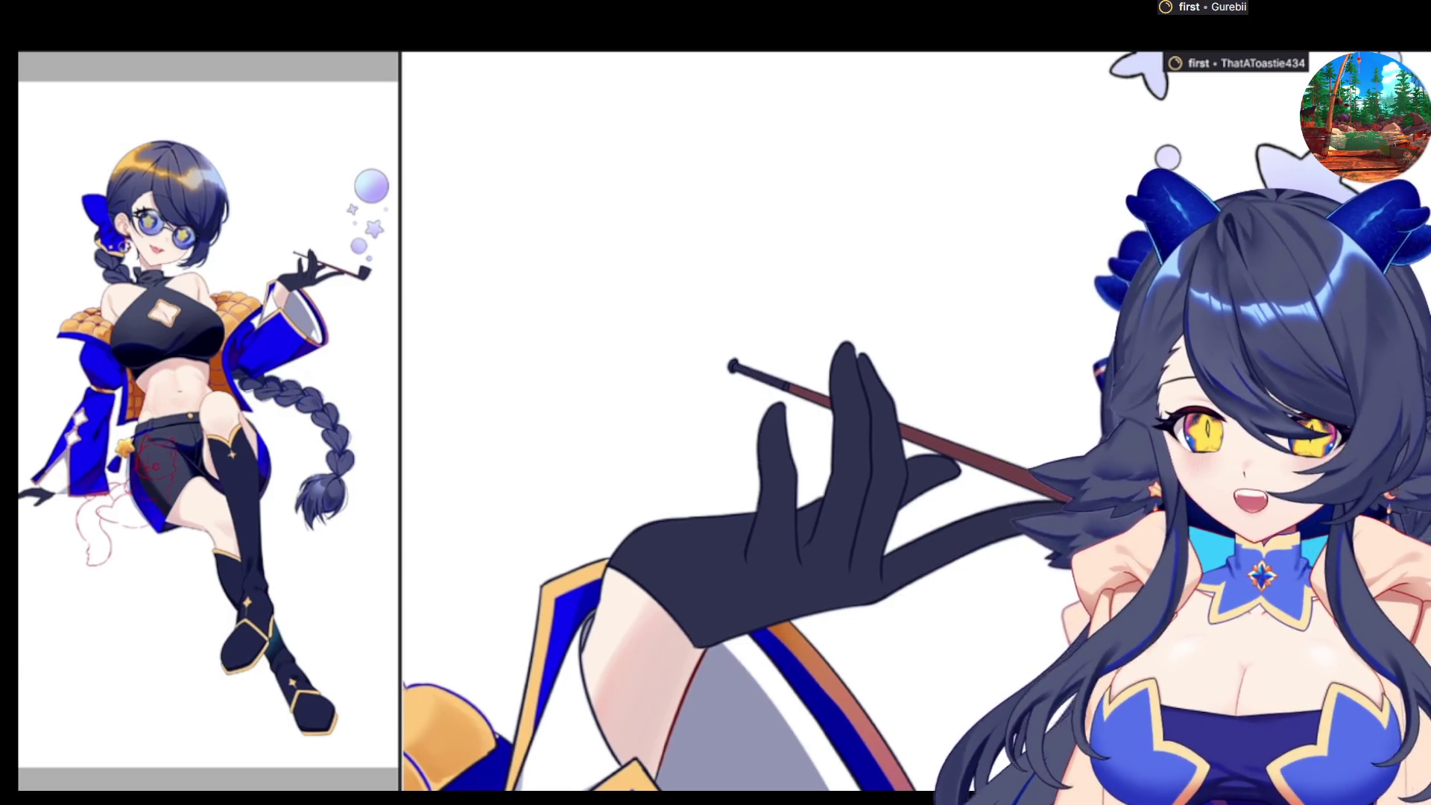
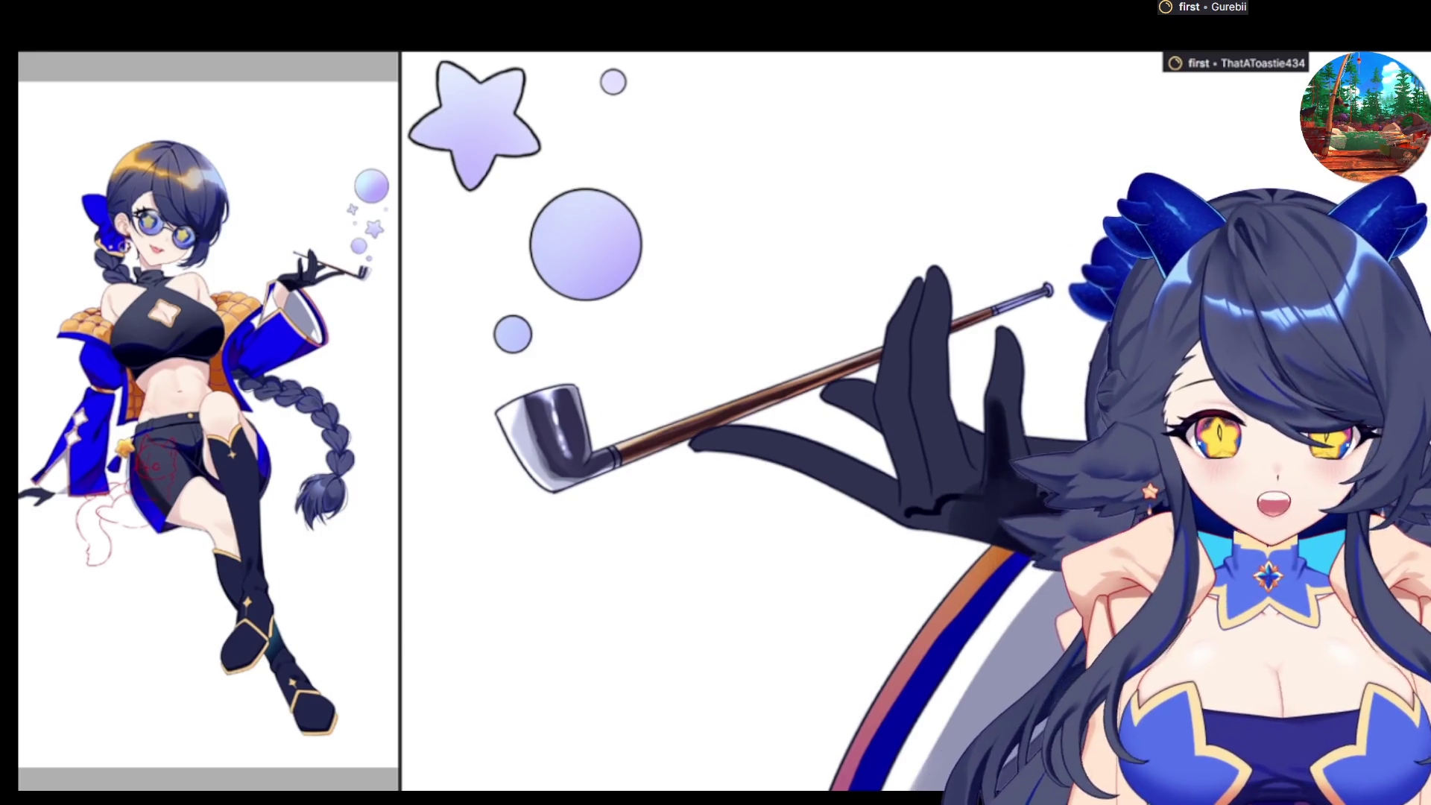
Mirror the canvas twice to check the glove's proportions, ending on the normal view
key(h)
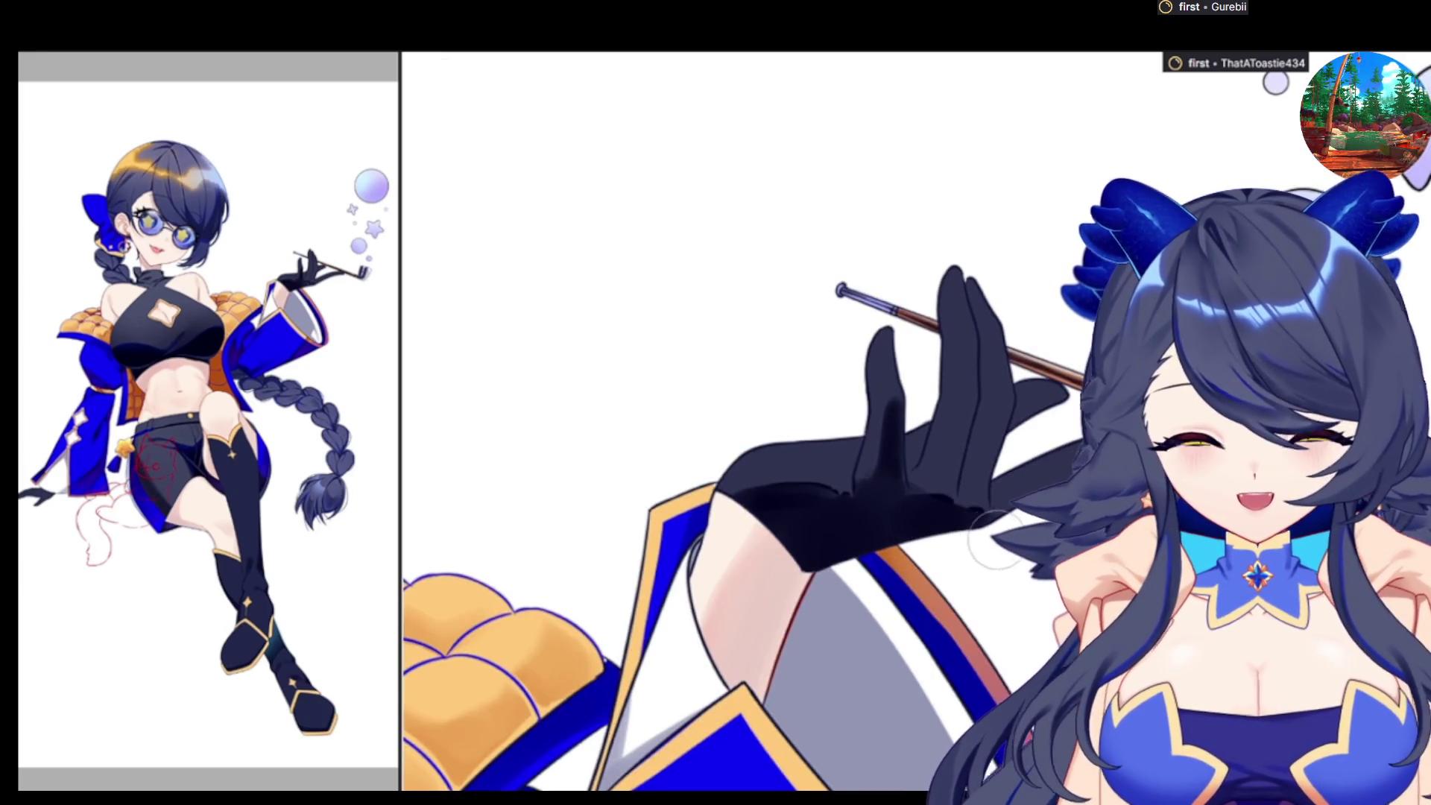
key(h)
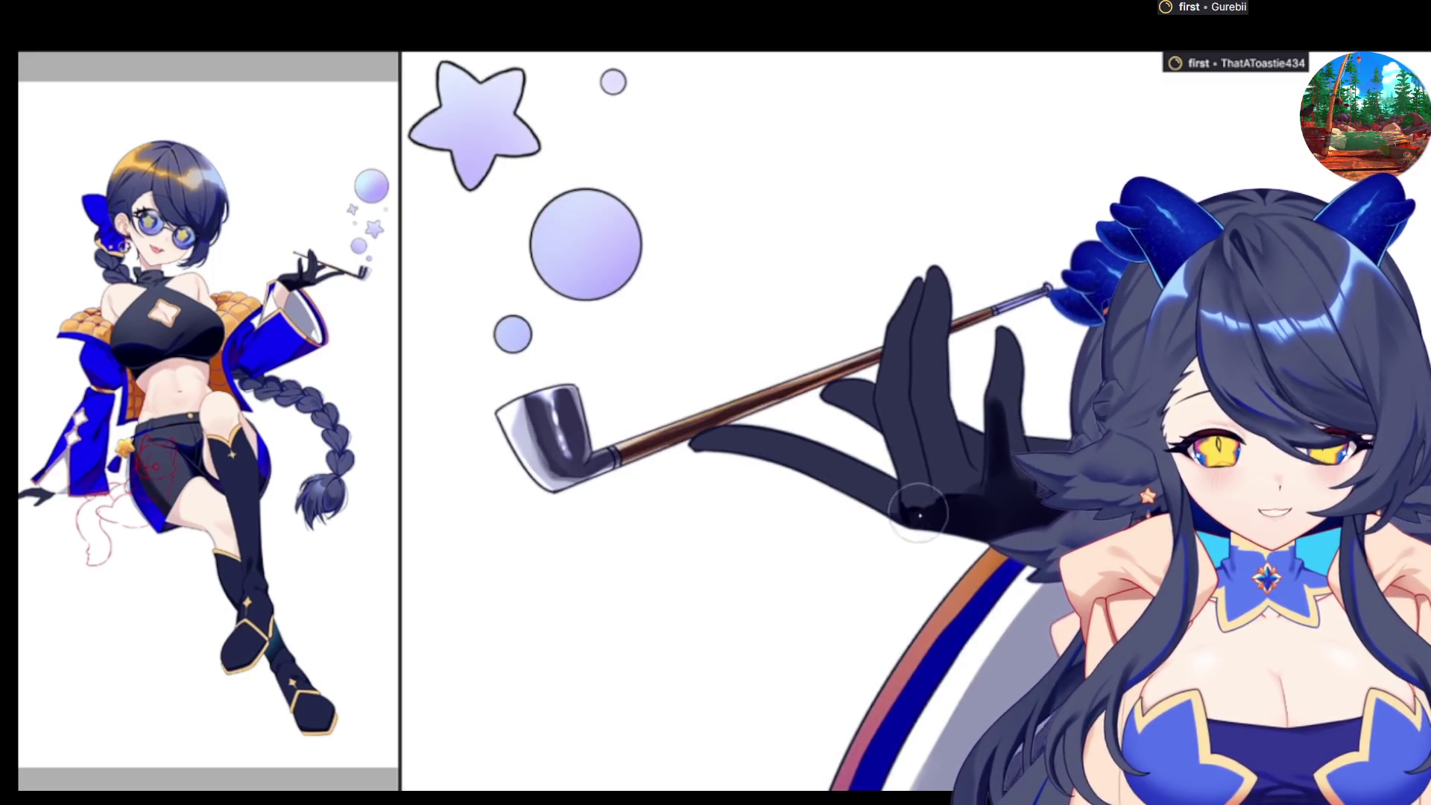
key(h)
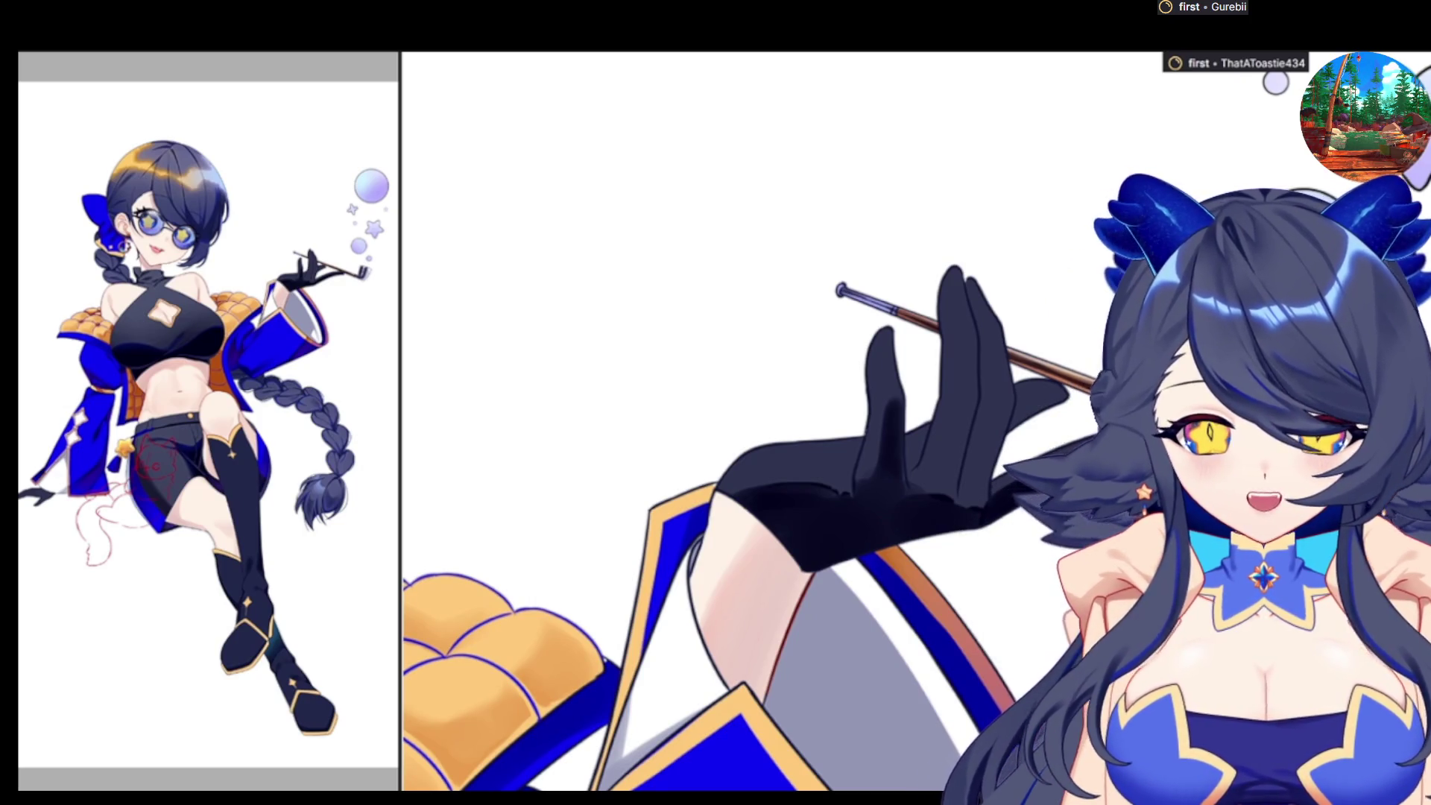
key(h)
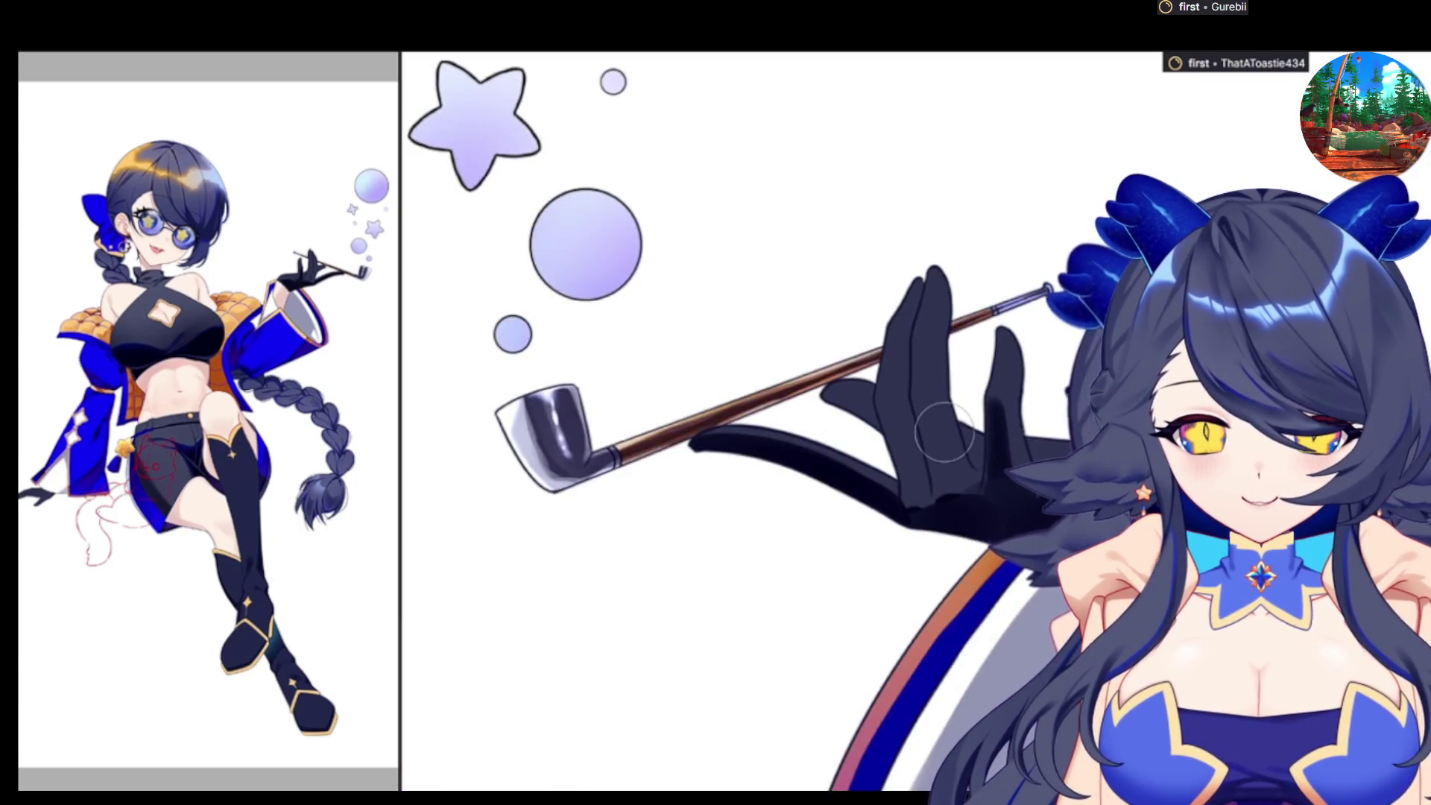
With a smaller brush, paint darker shading across the glove's fingers and palm
key(bracketleft)
drag(891, 413, 951, 410)
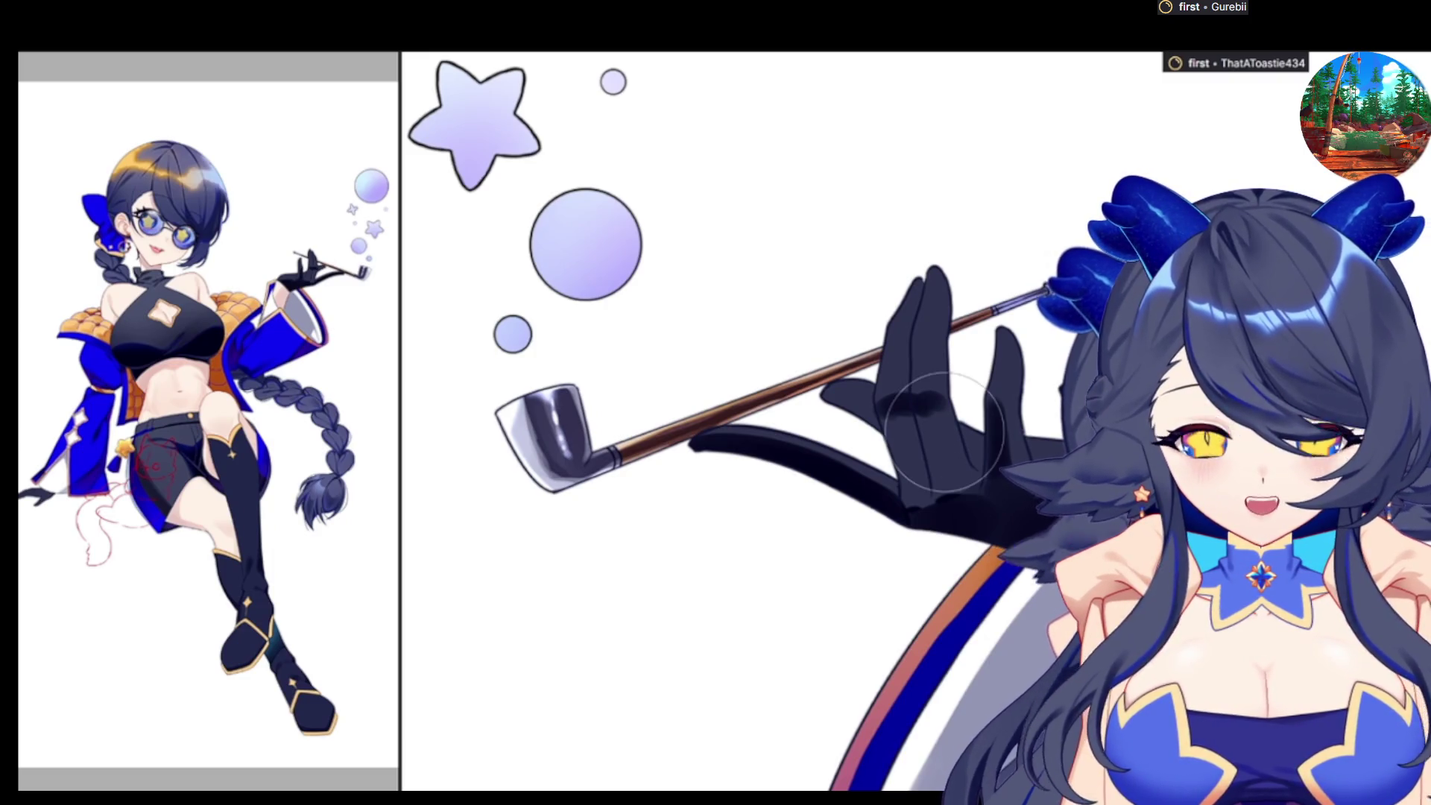
key(bracketright)
key(bracketleft)
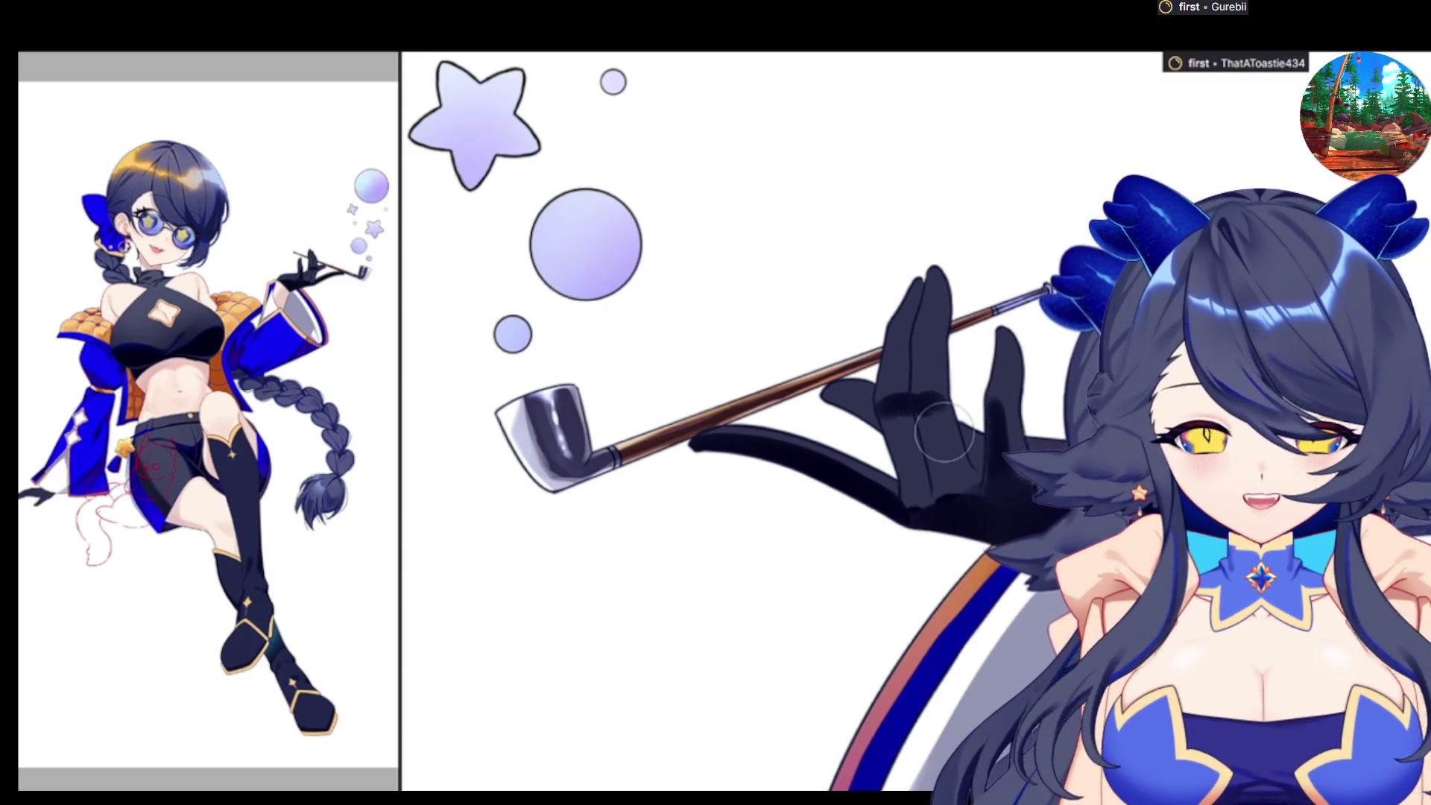
drag(913, 432, 924, 493)
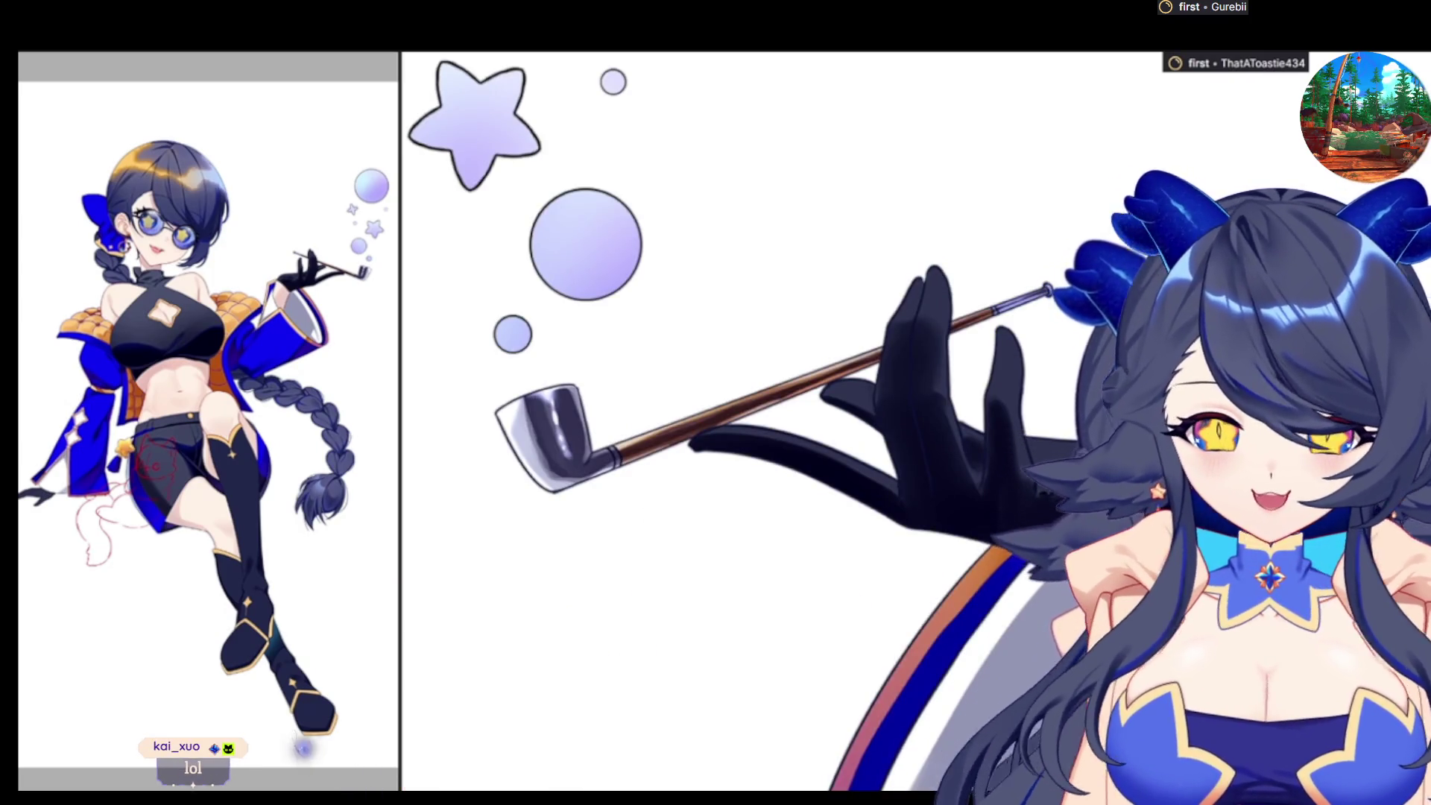
key(h)
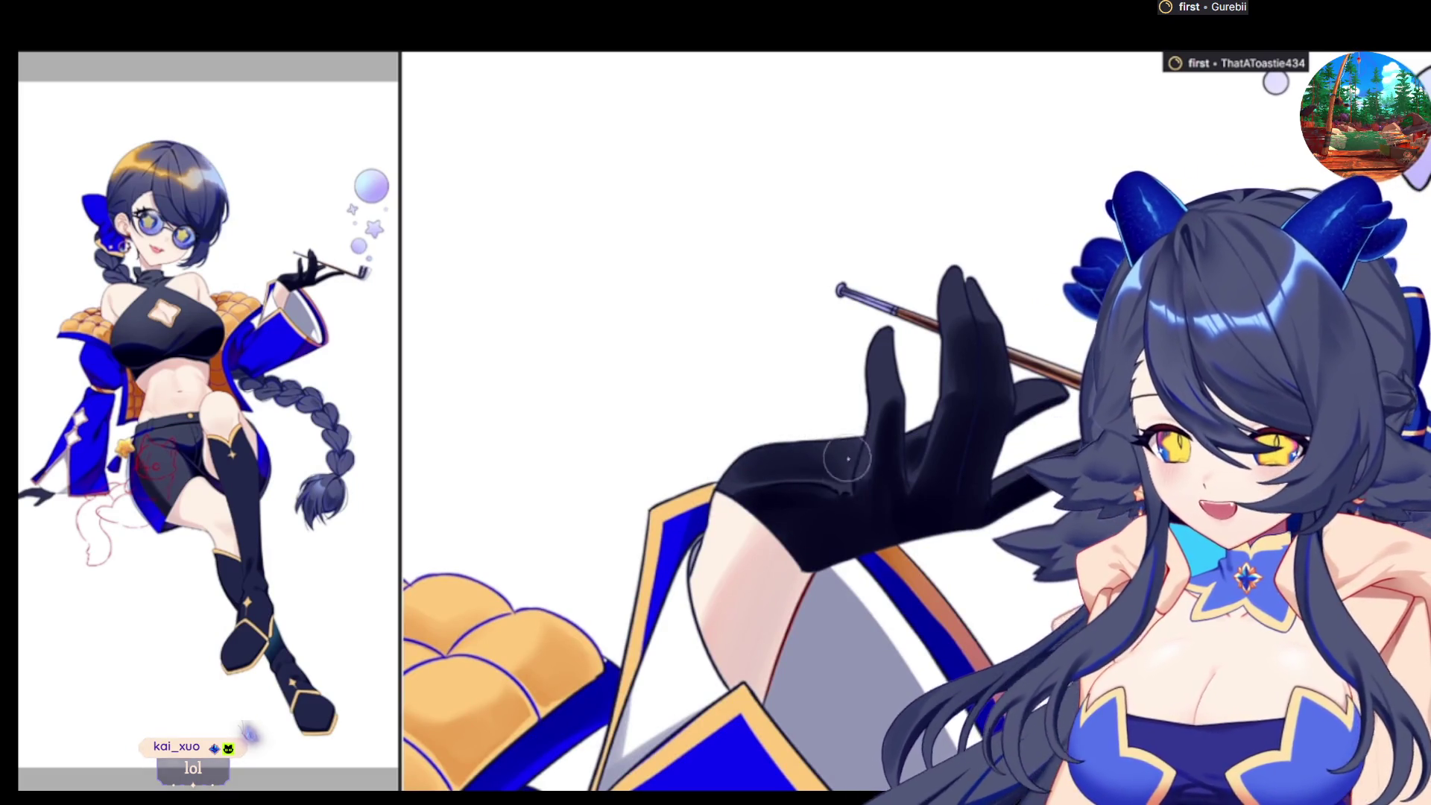
key(h)
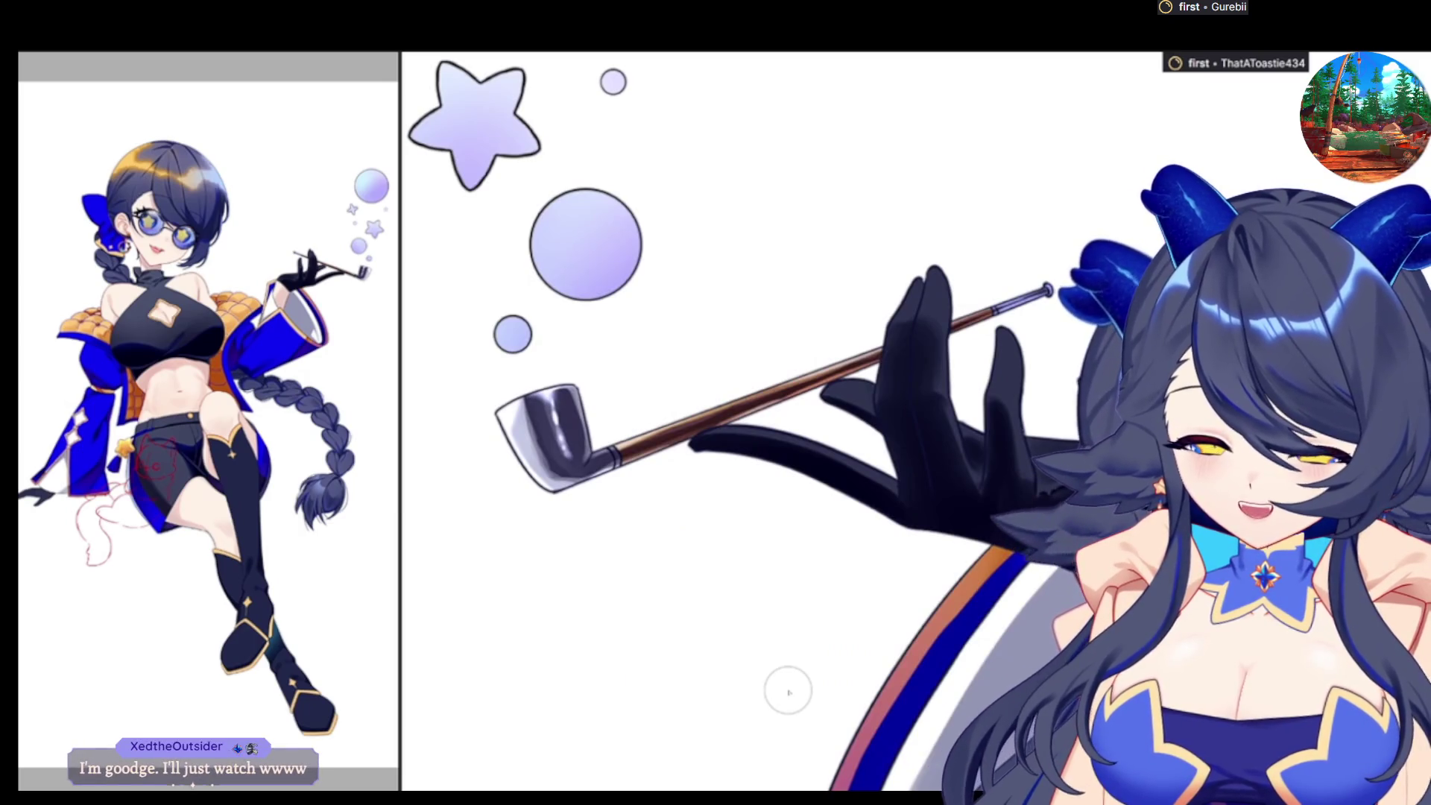
scroll(775, 470, up, 2)
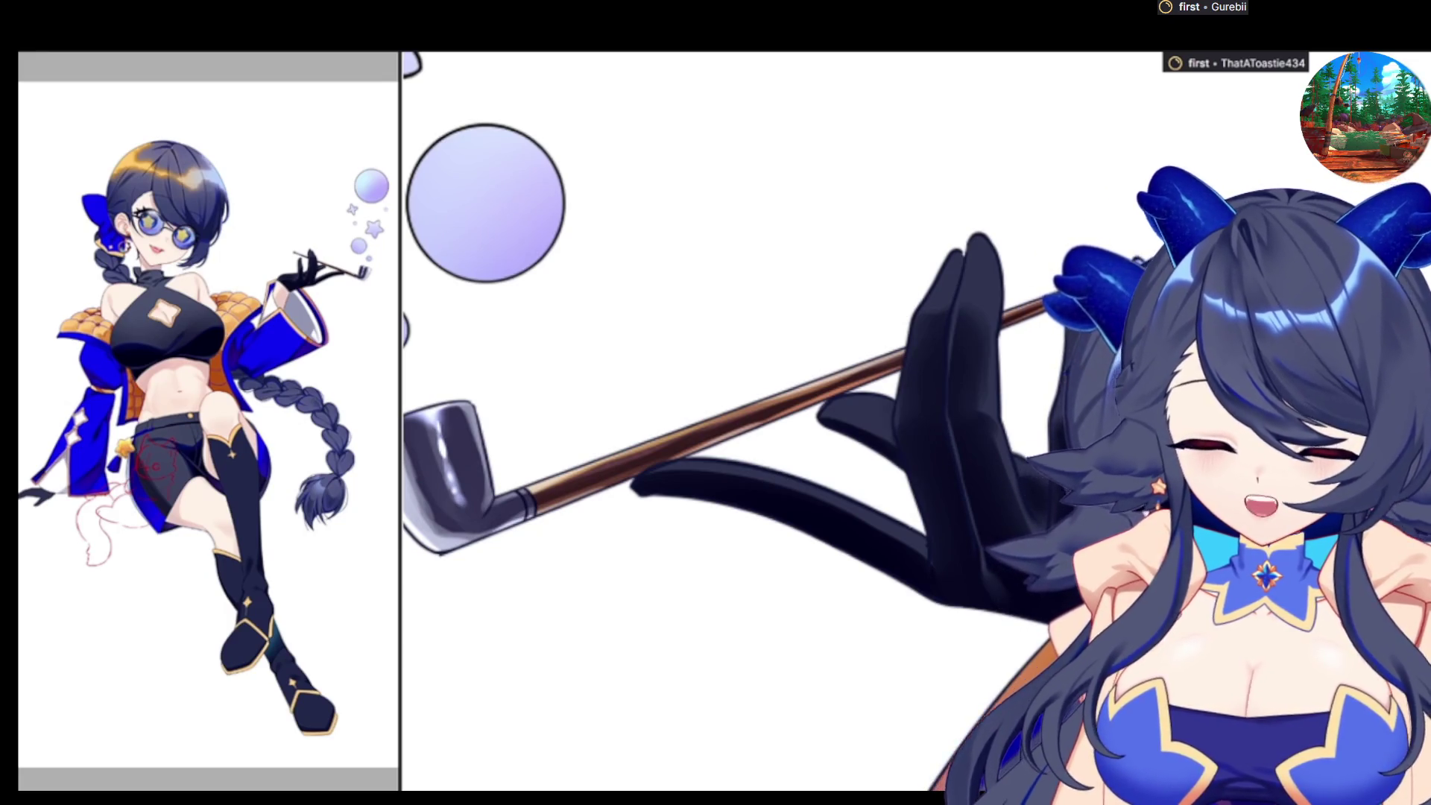
Compare the mirrored and normal views of the glove and pipe, ending unmirrored
key(h)
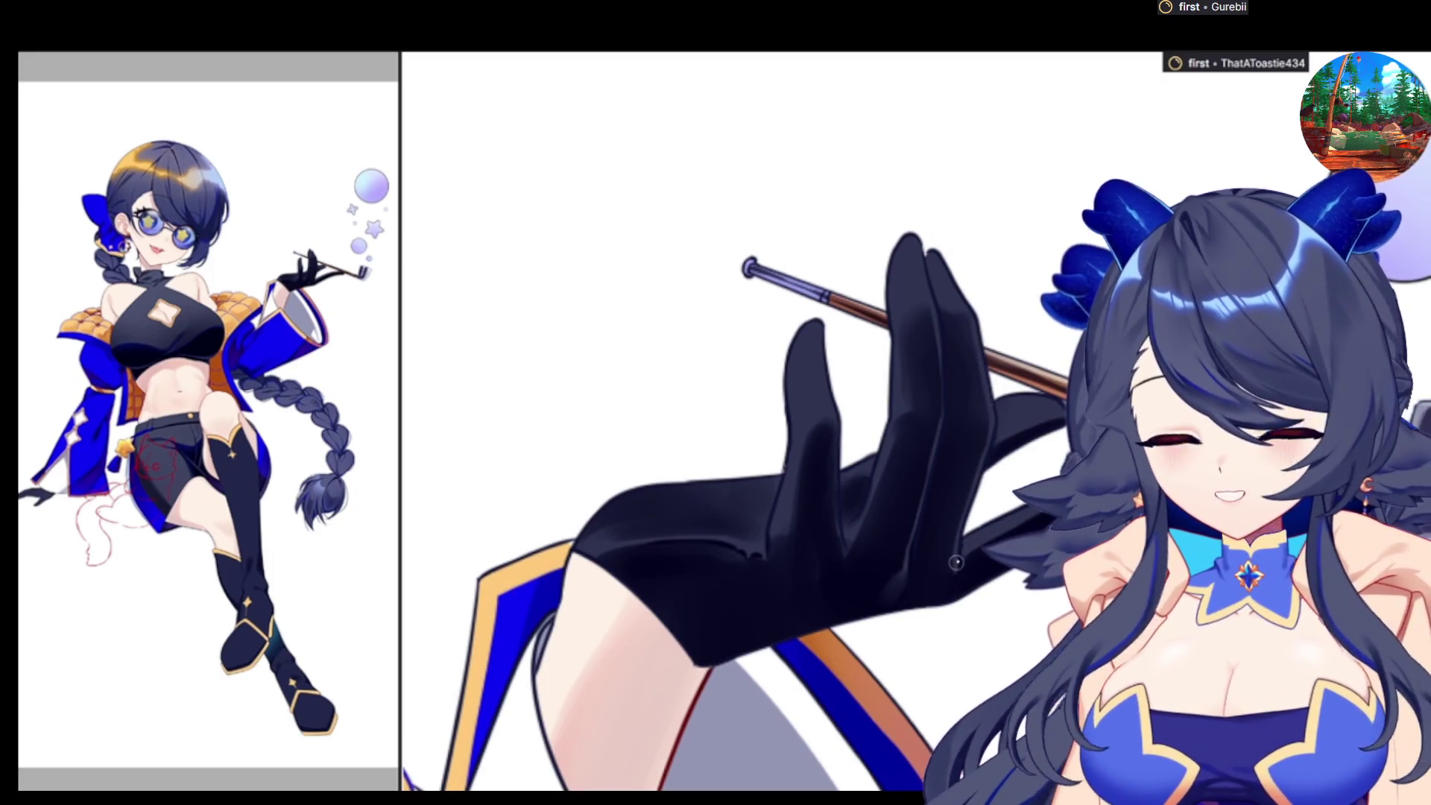
key(h)
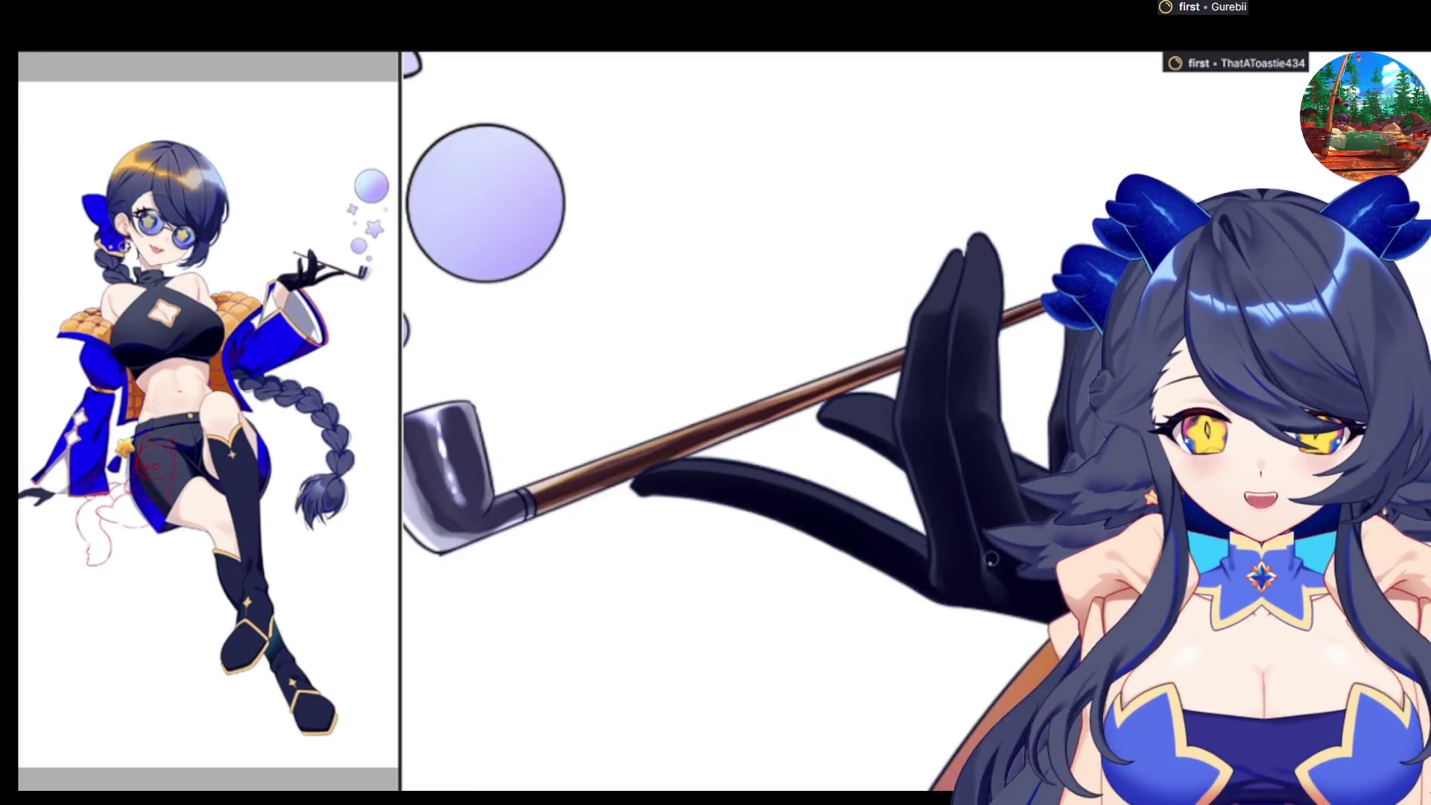
key(h)
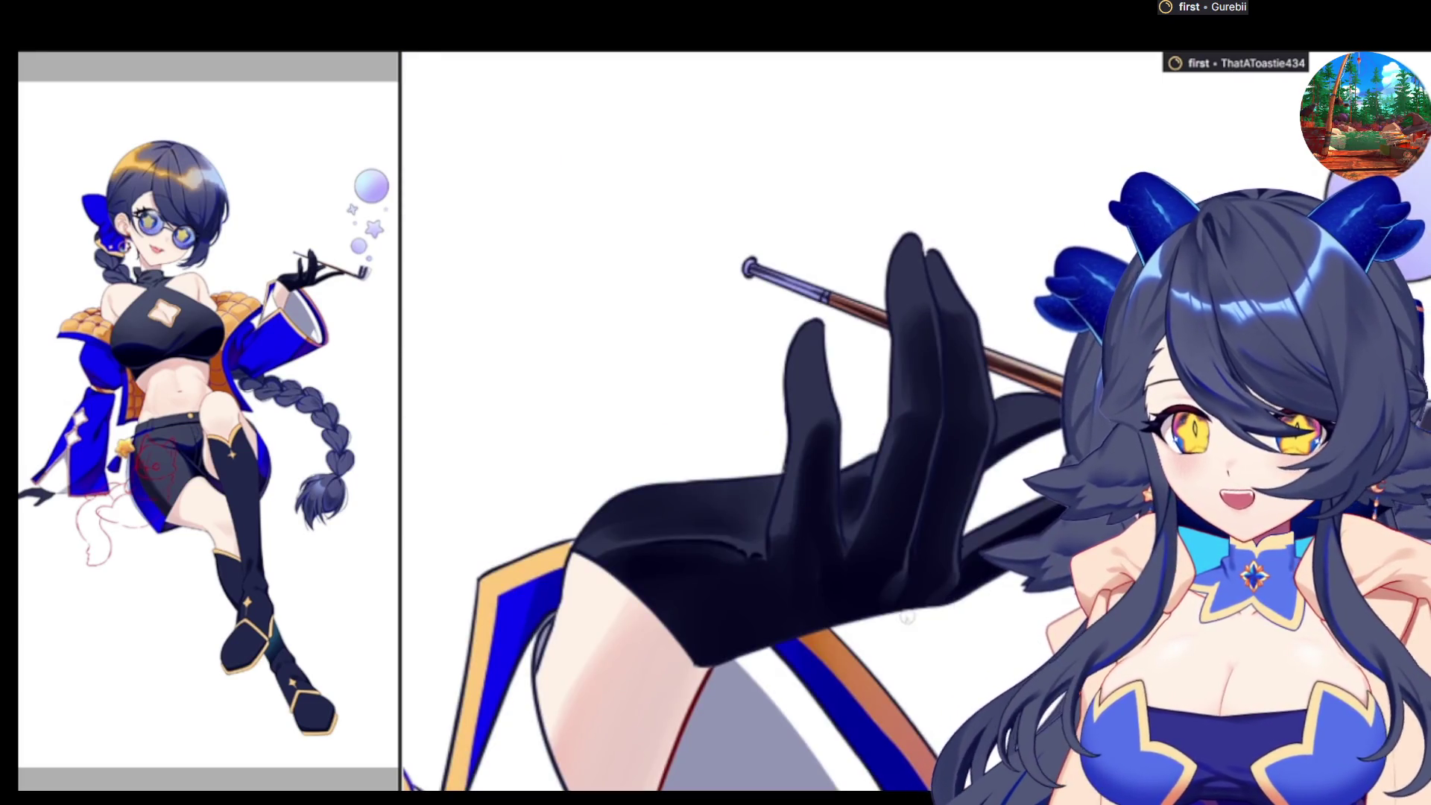
key(h)
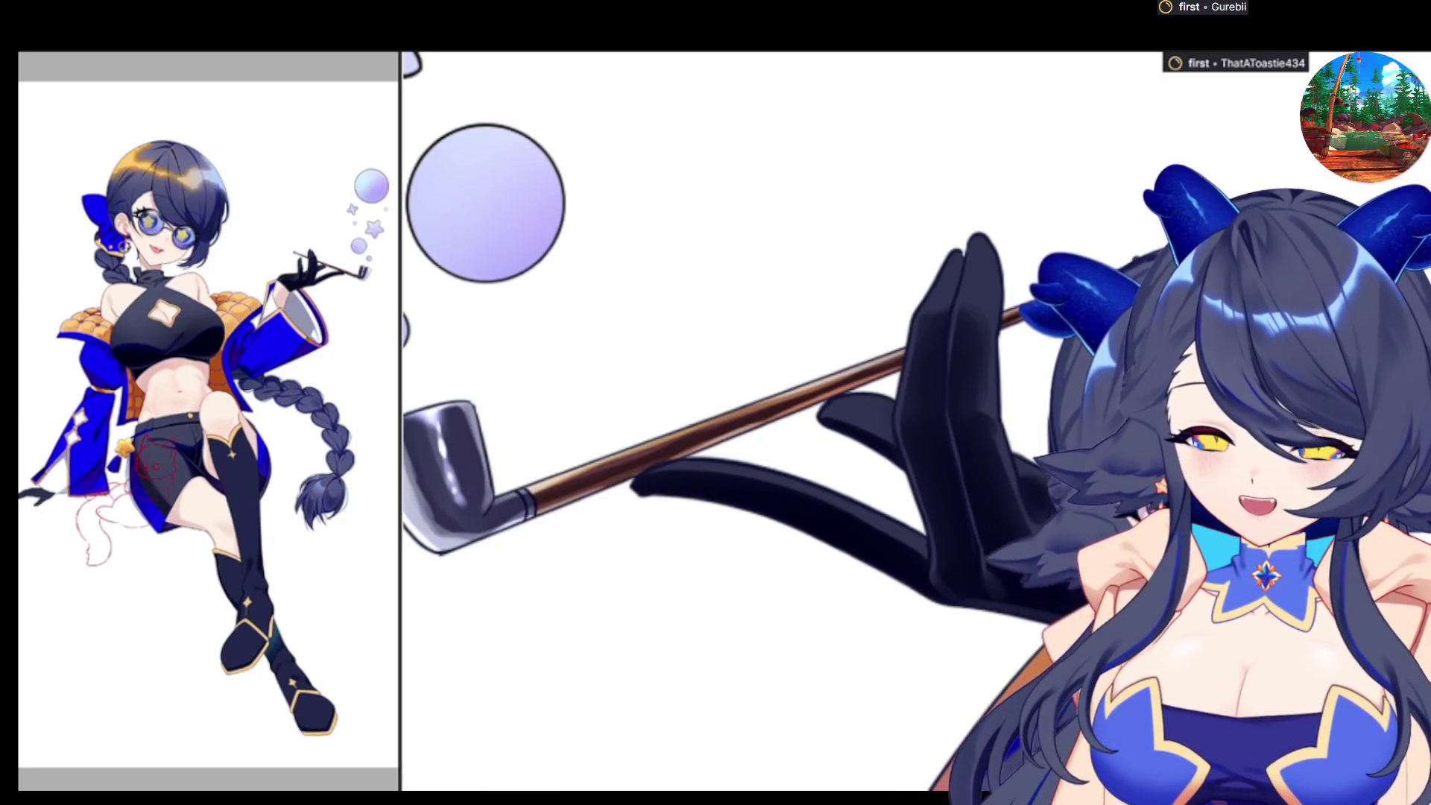
key(h)
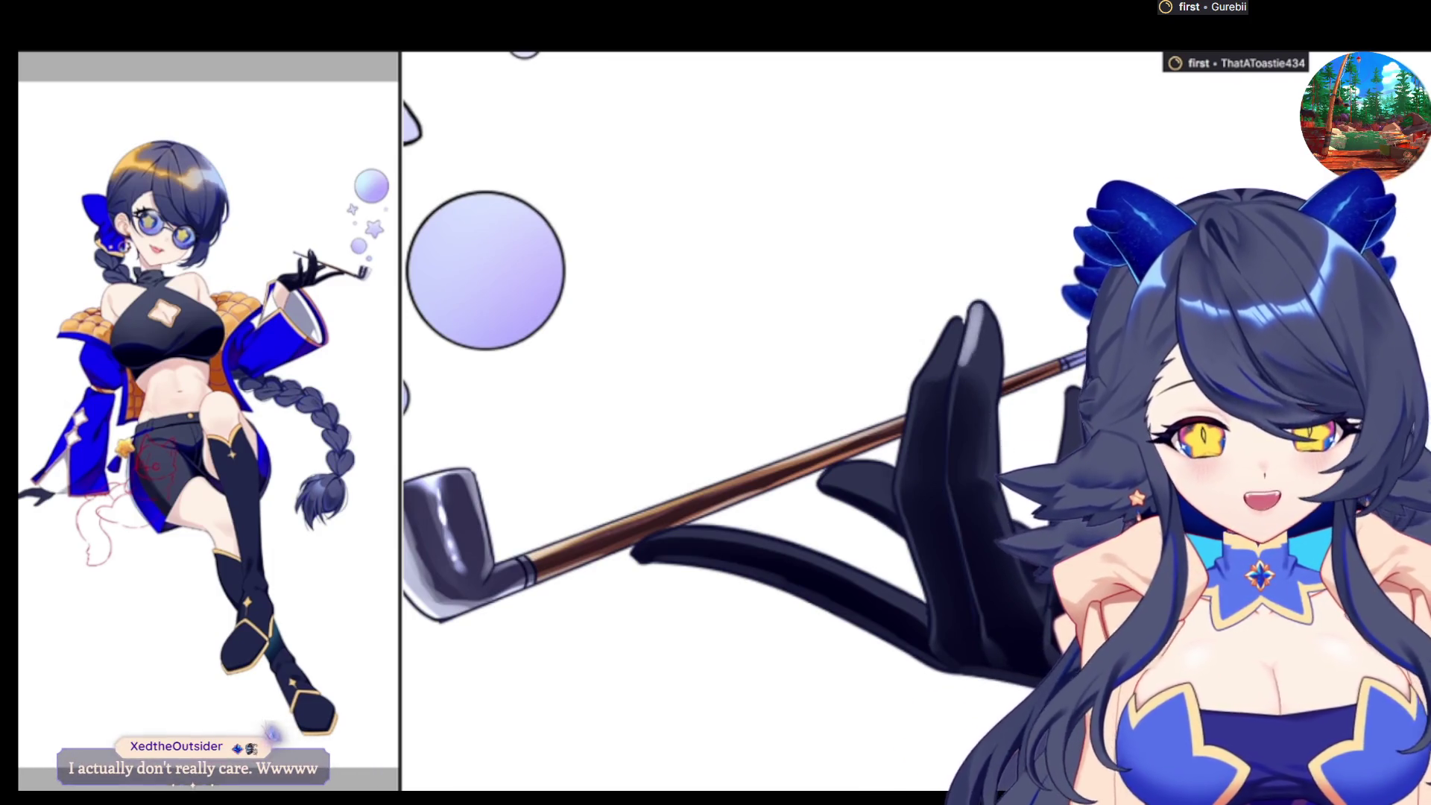
key(h)
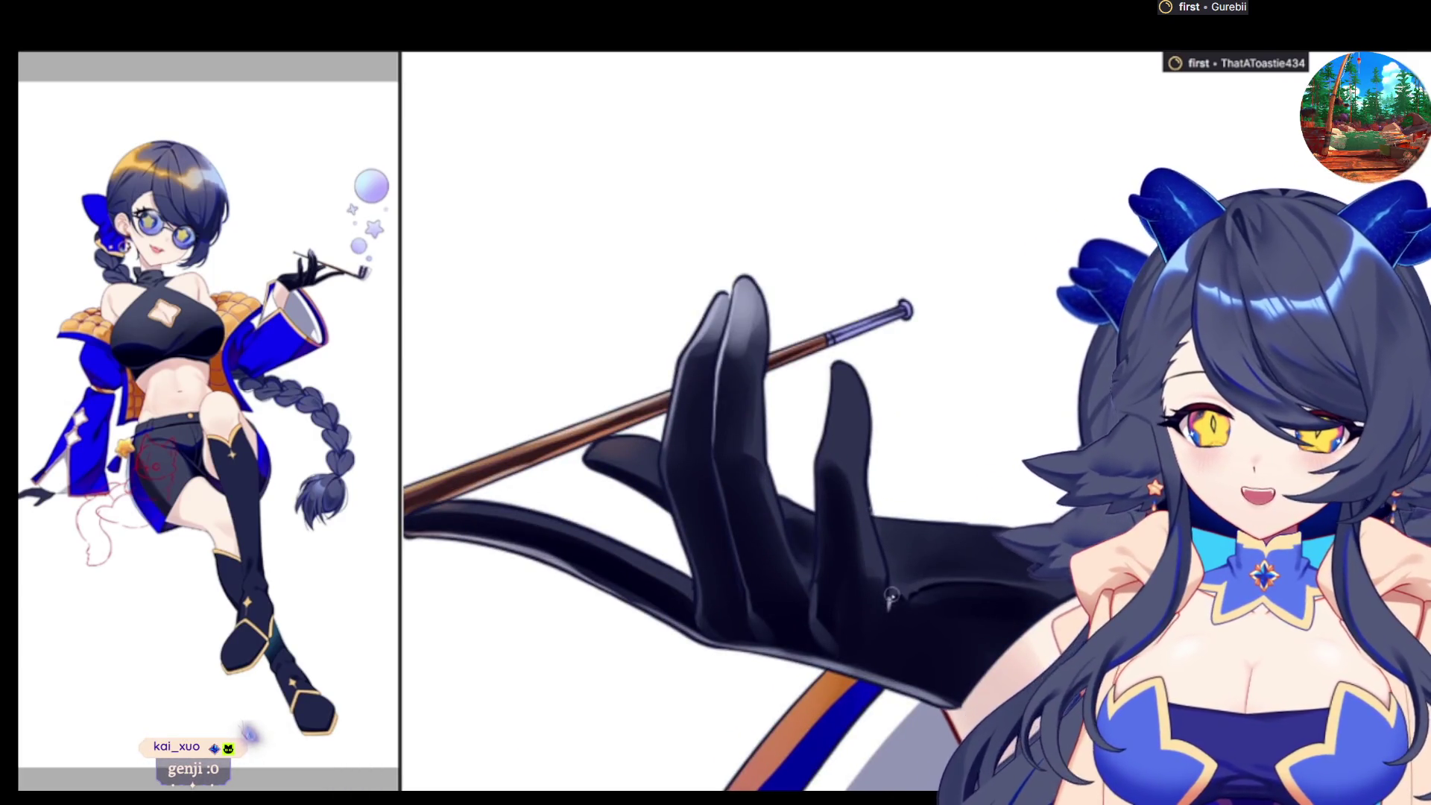
drag(881, 629, 933, 583)
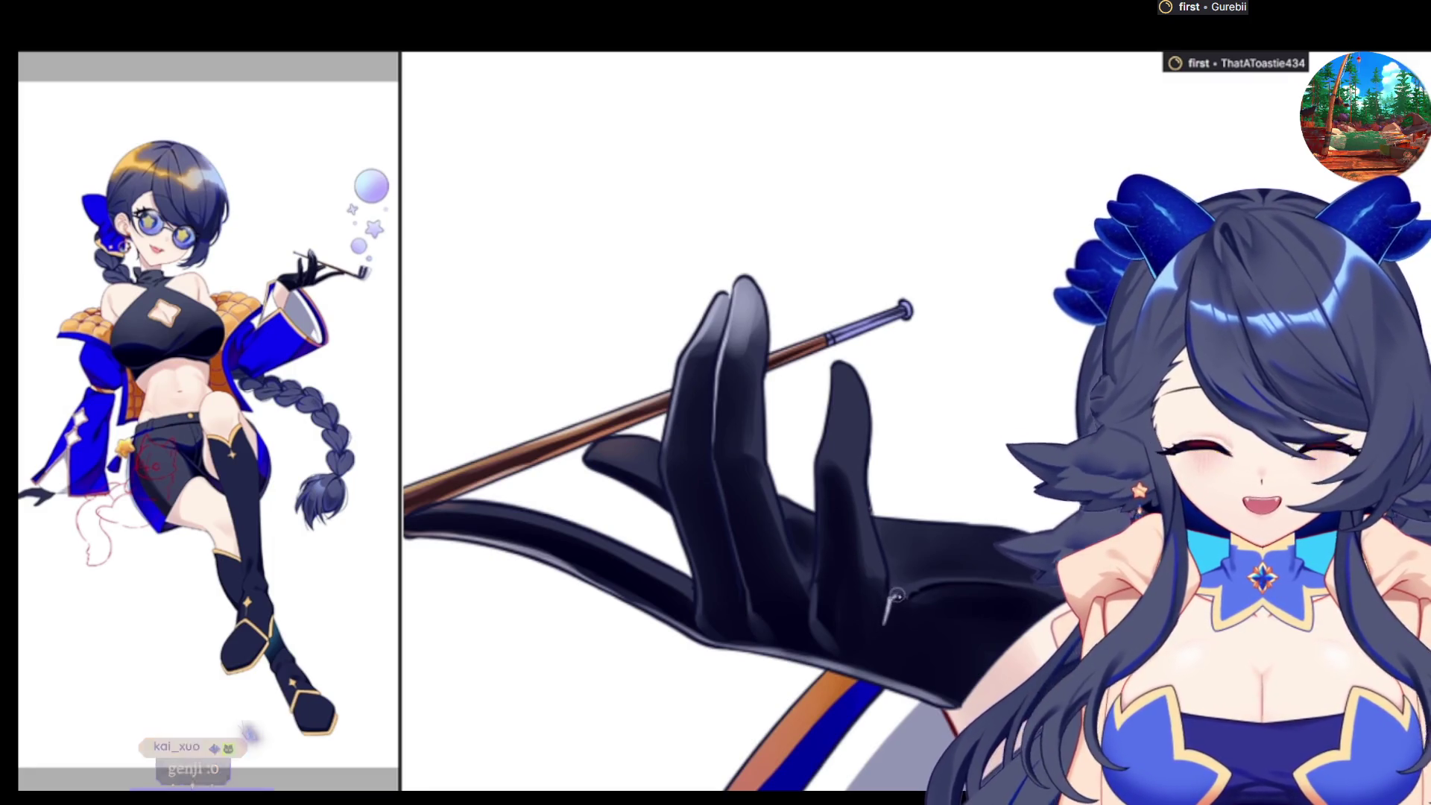
key(h)
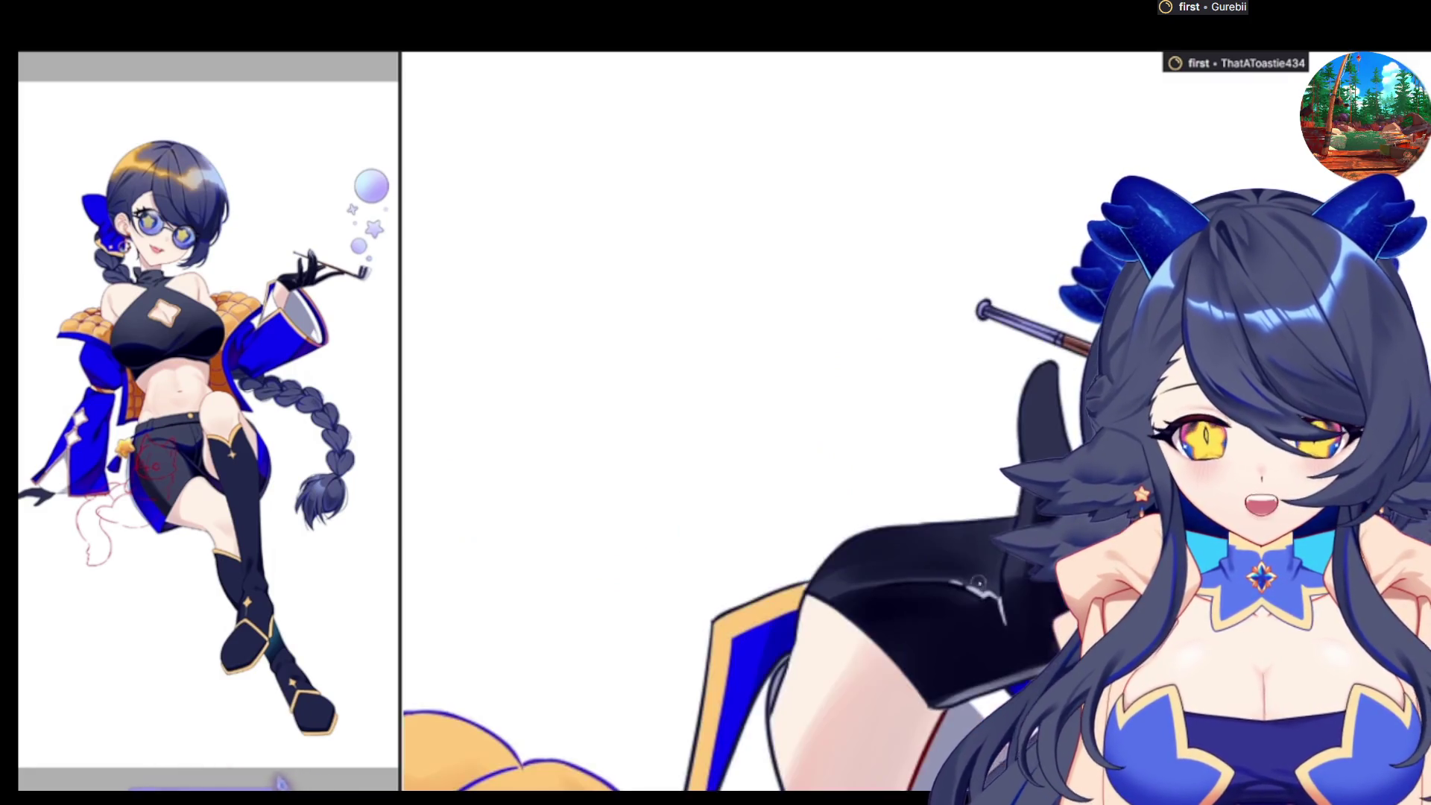
key(h)
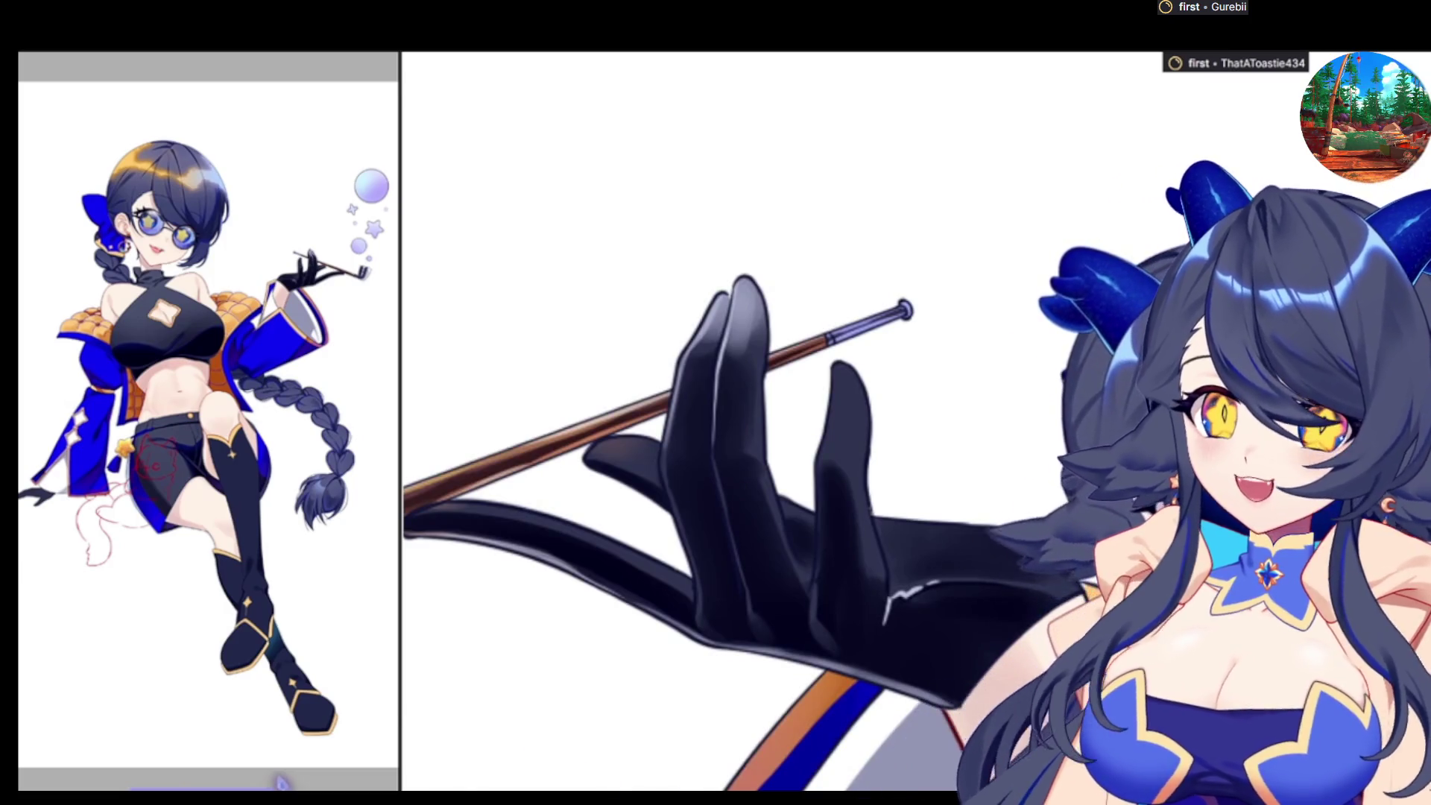
key(h)
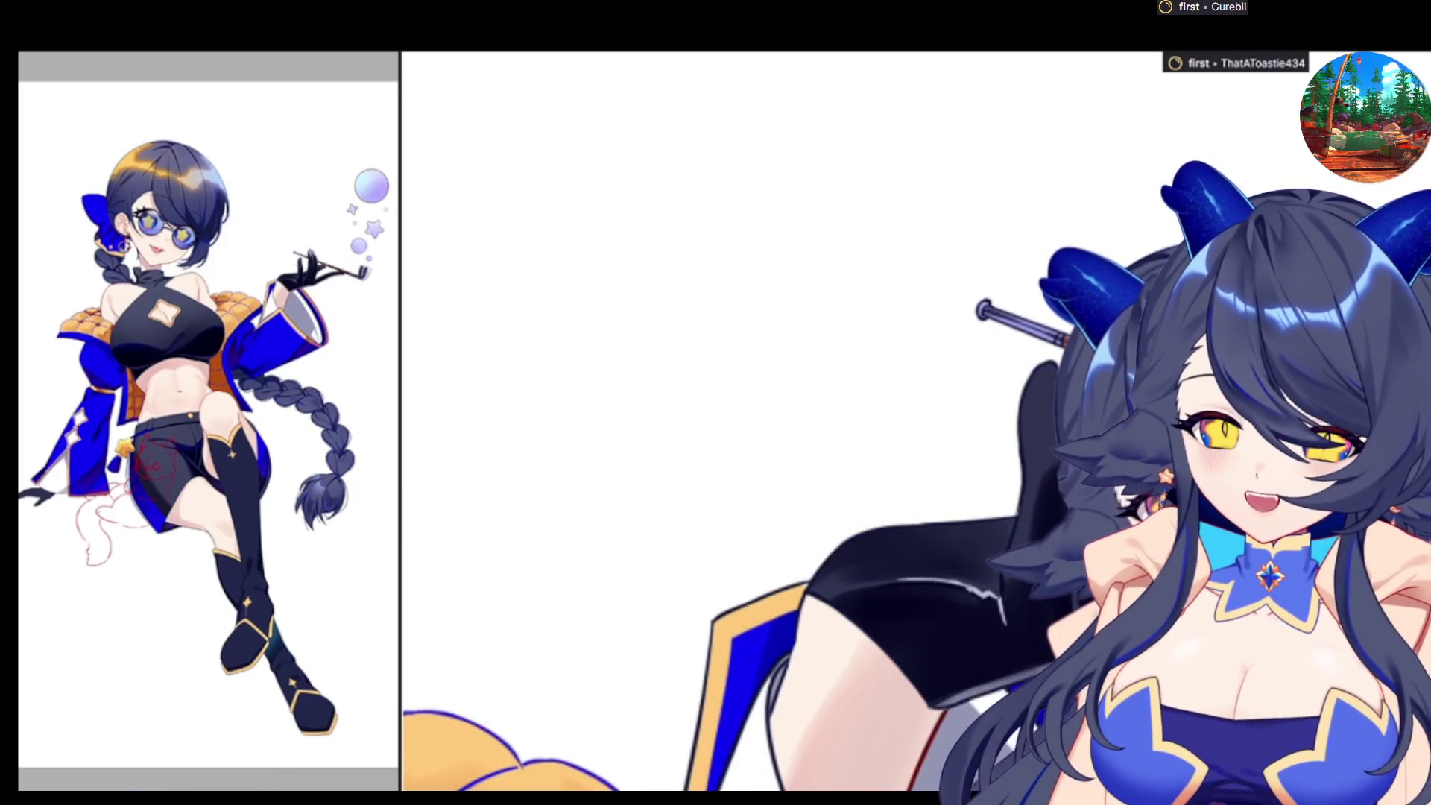
key(h)
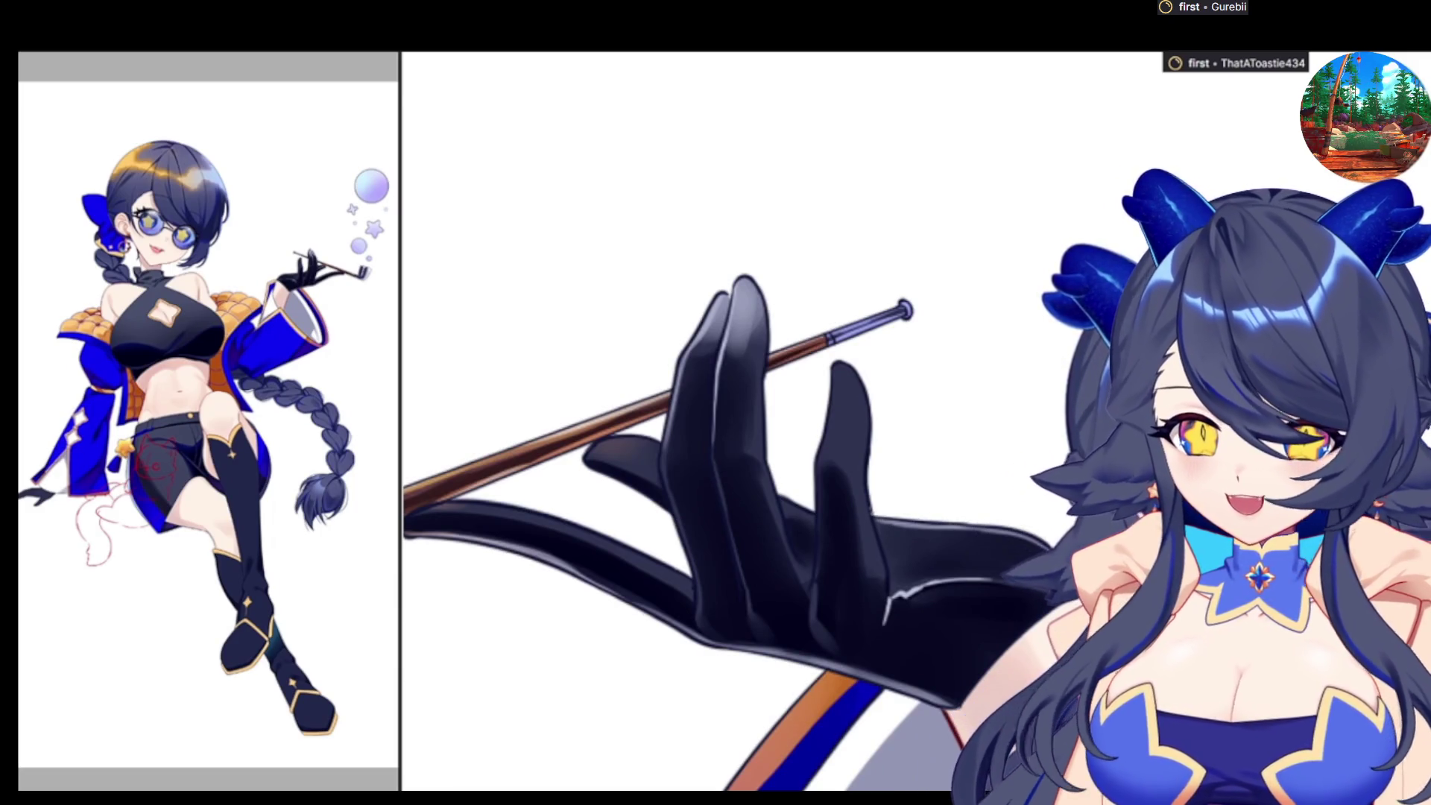
key(h)
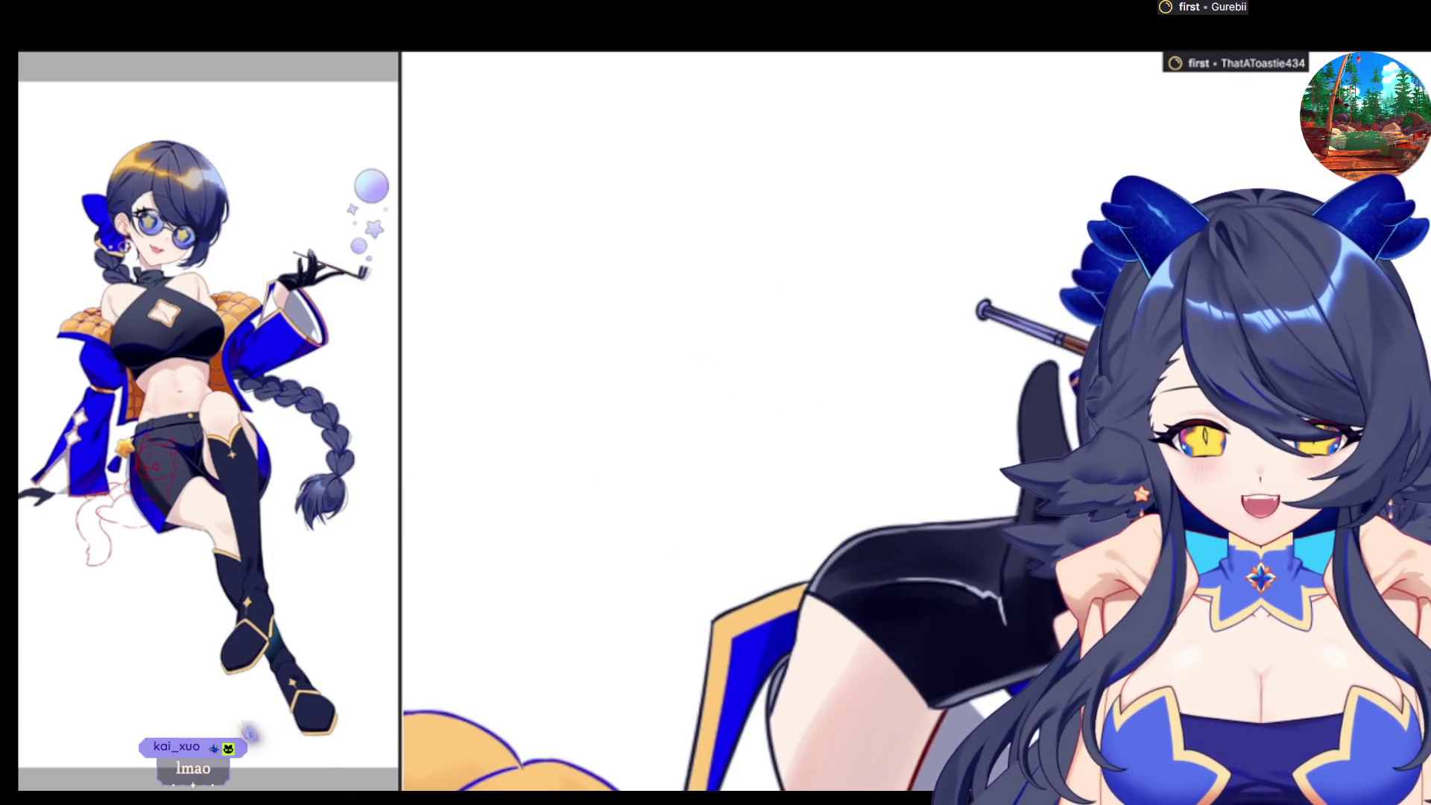
key(h)
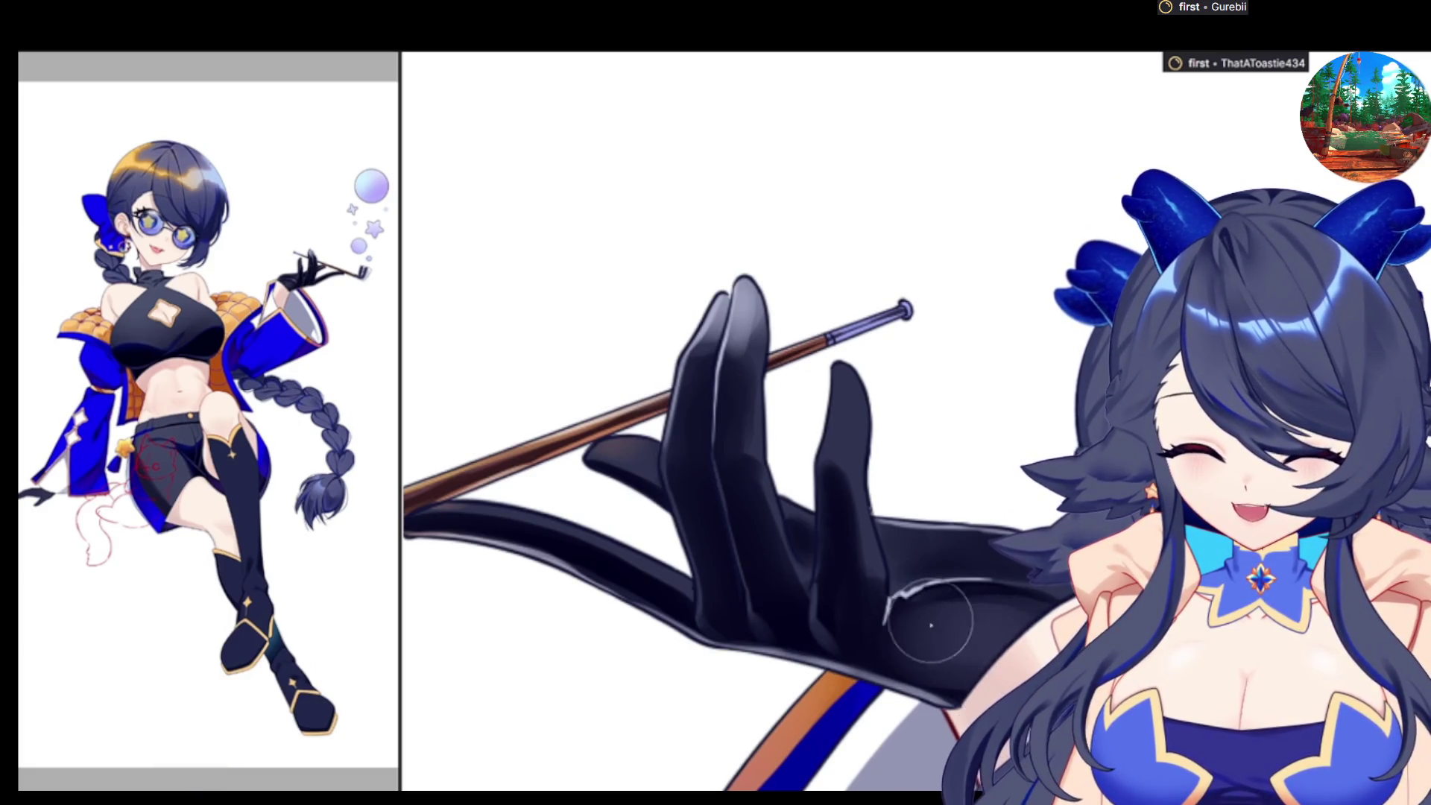
key(h)
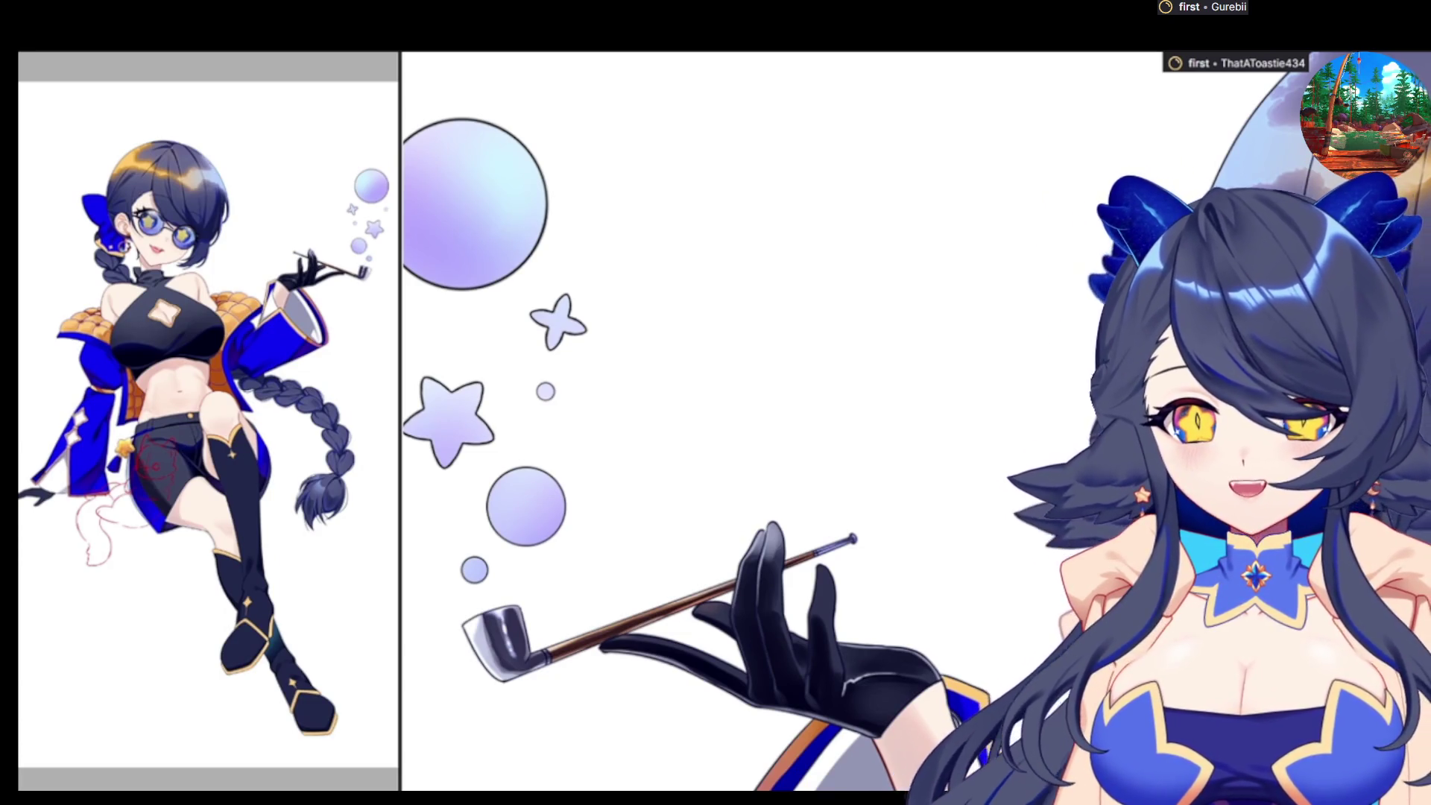
scroll(783, 612, down, 1)
scroll(967, 633, up, 5)
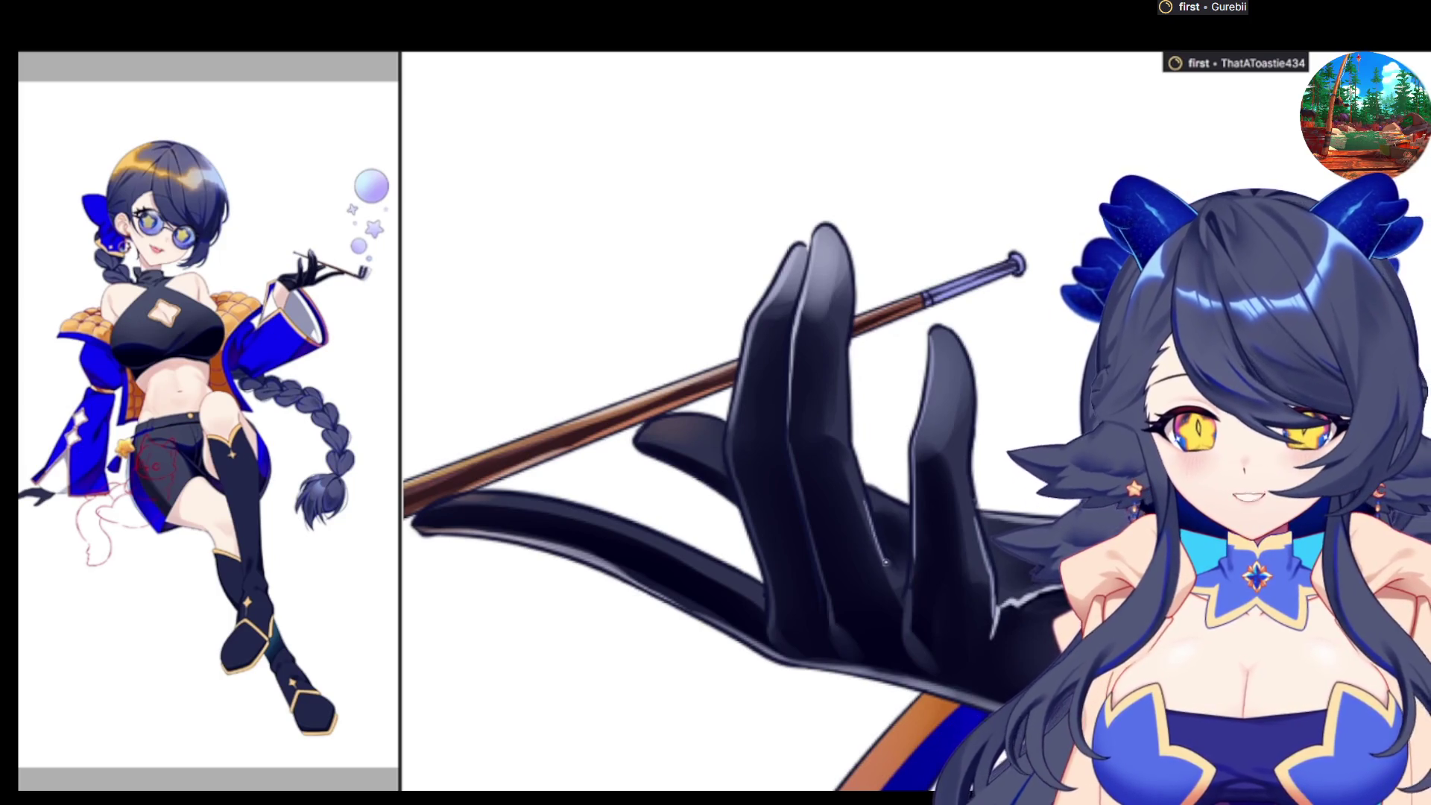
key(h)
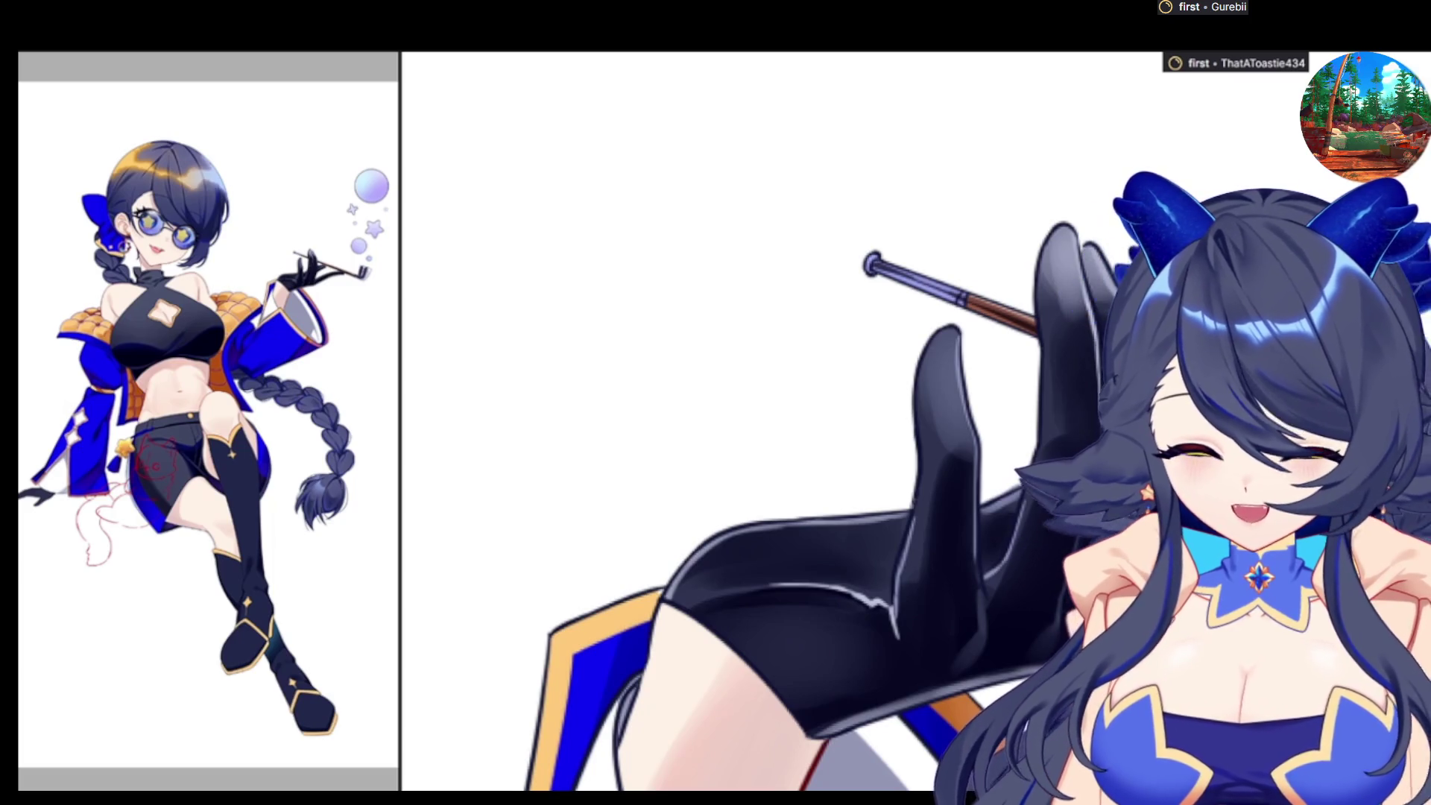
key(h)
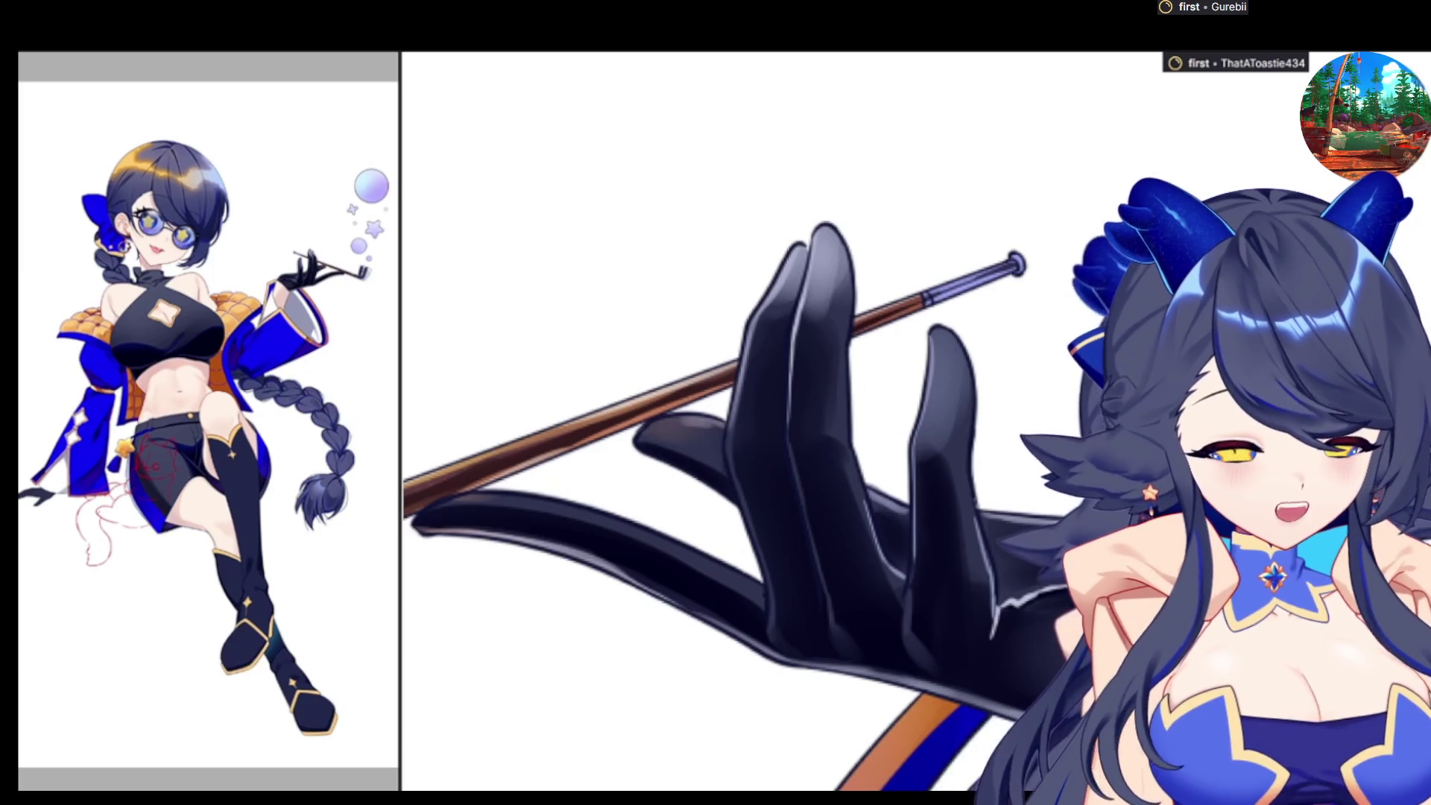
key(h)
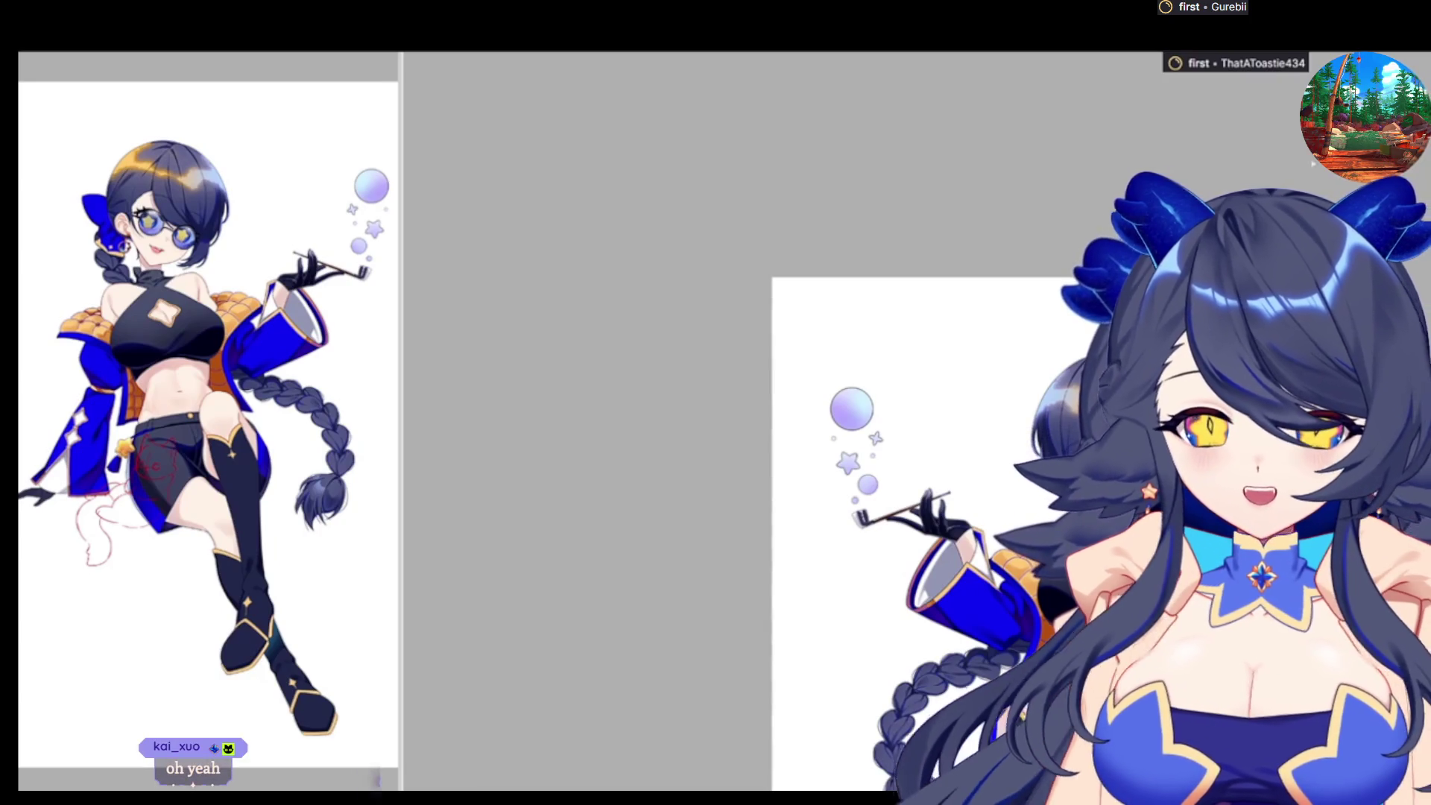
Pan to the whole figure and zoom in on the red cat sketch over the black shorts
drag(904, 230, 791, 84)
scroll(930, 460, up, 3)
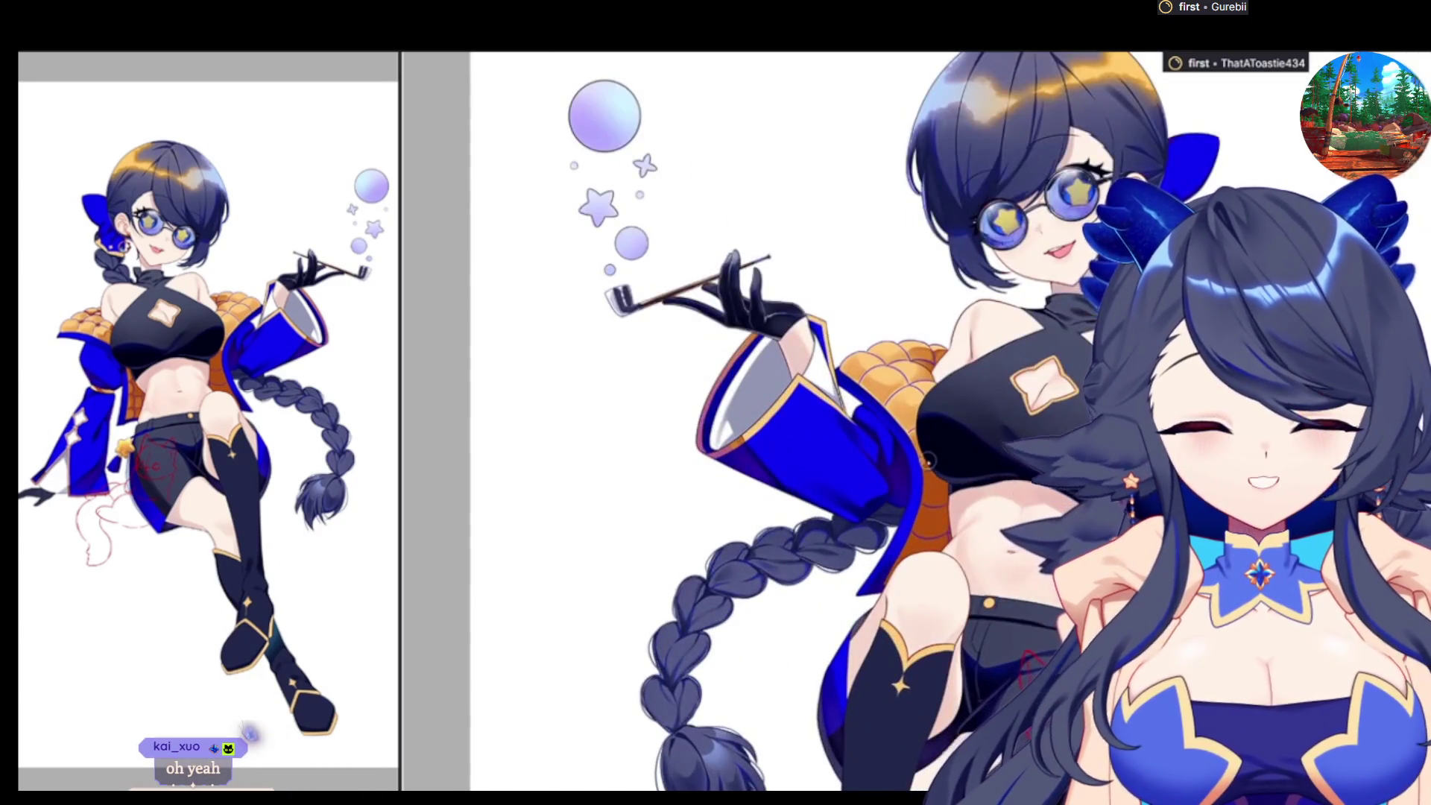
scroll(930, 460, down, 2)
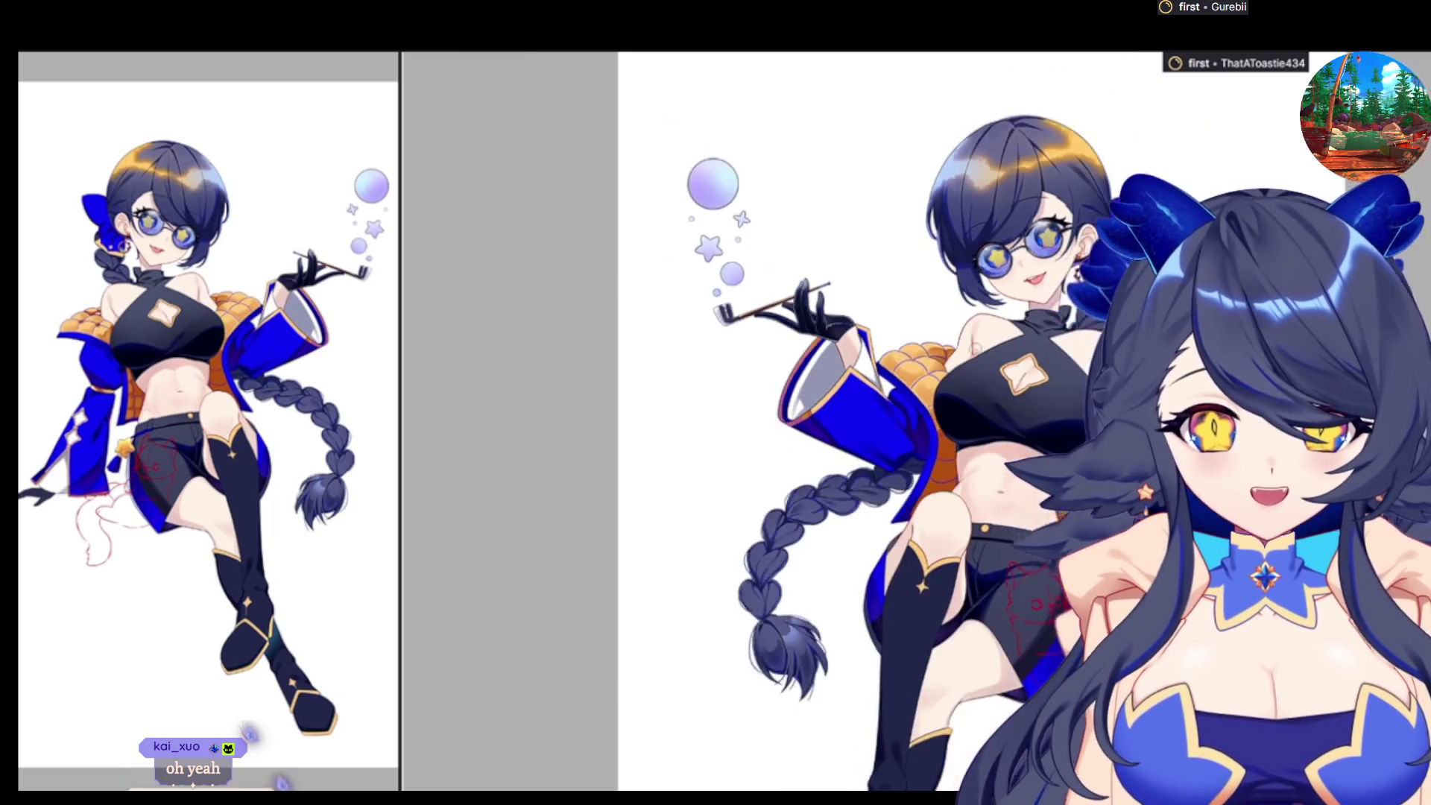
scroll(999, 497, up, 2)
scroll(998, 498, down, 1)
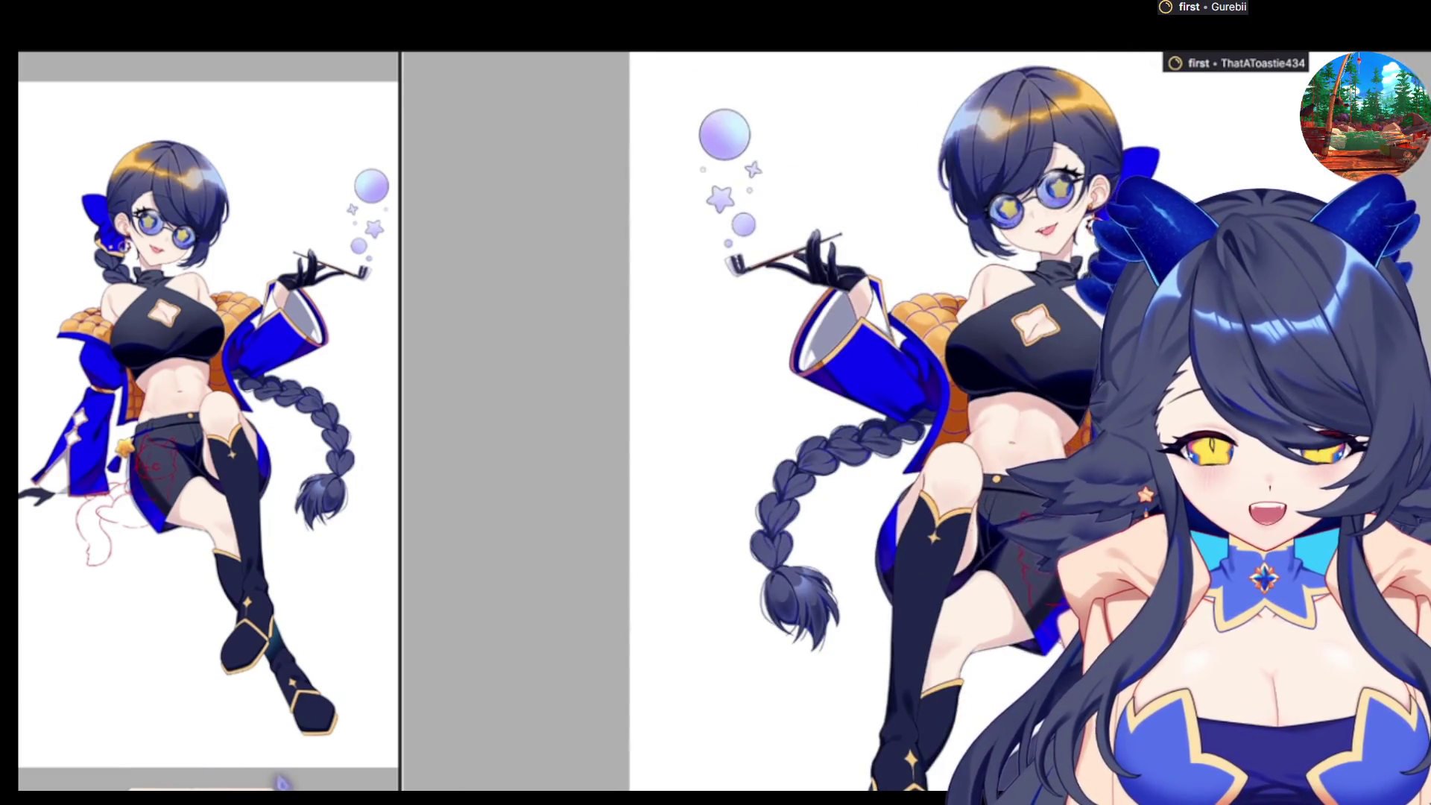
scroll(1267, 611, up, 5)
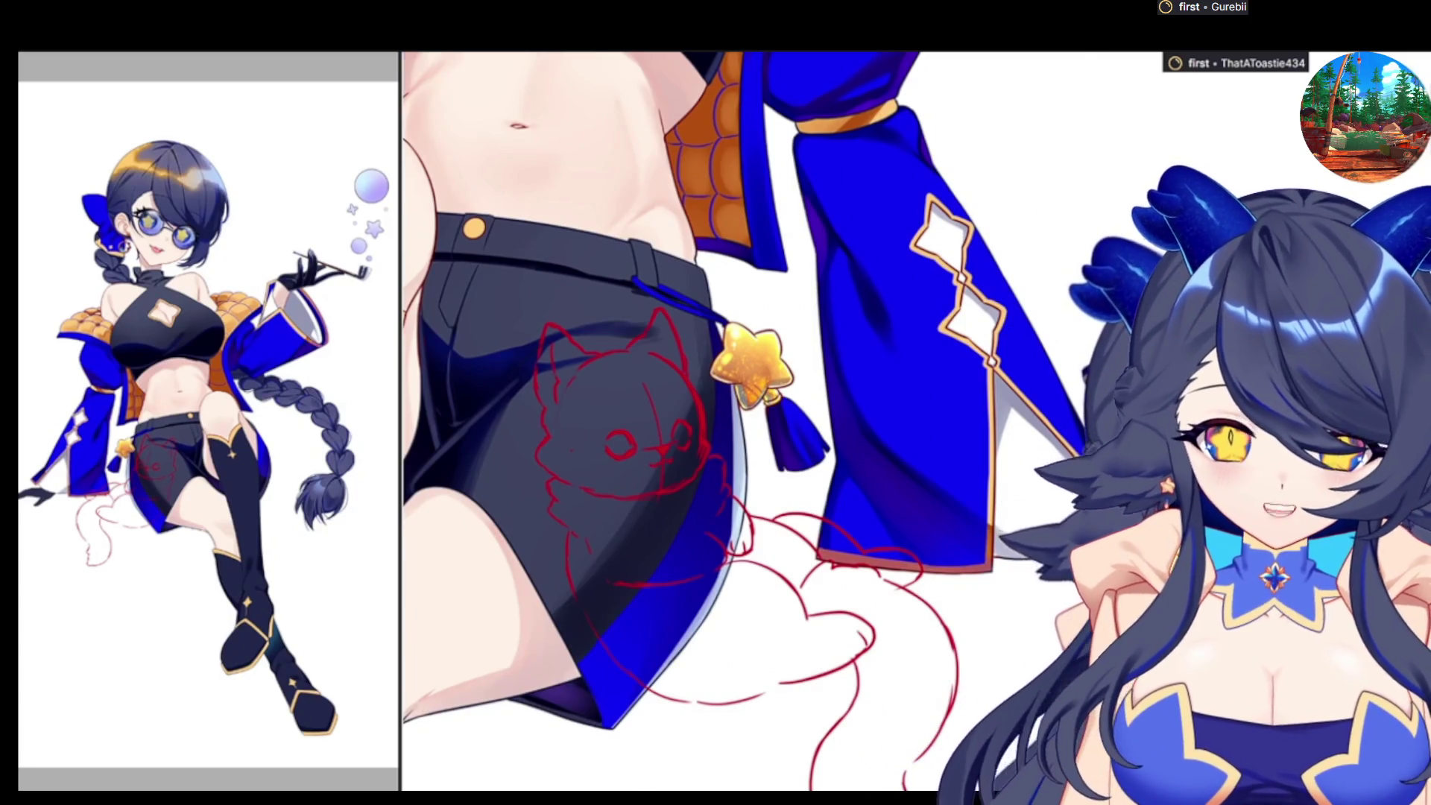
scroll(894, 447, down, 3)
scroll(894, 447, up, 3)
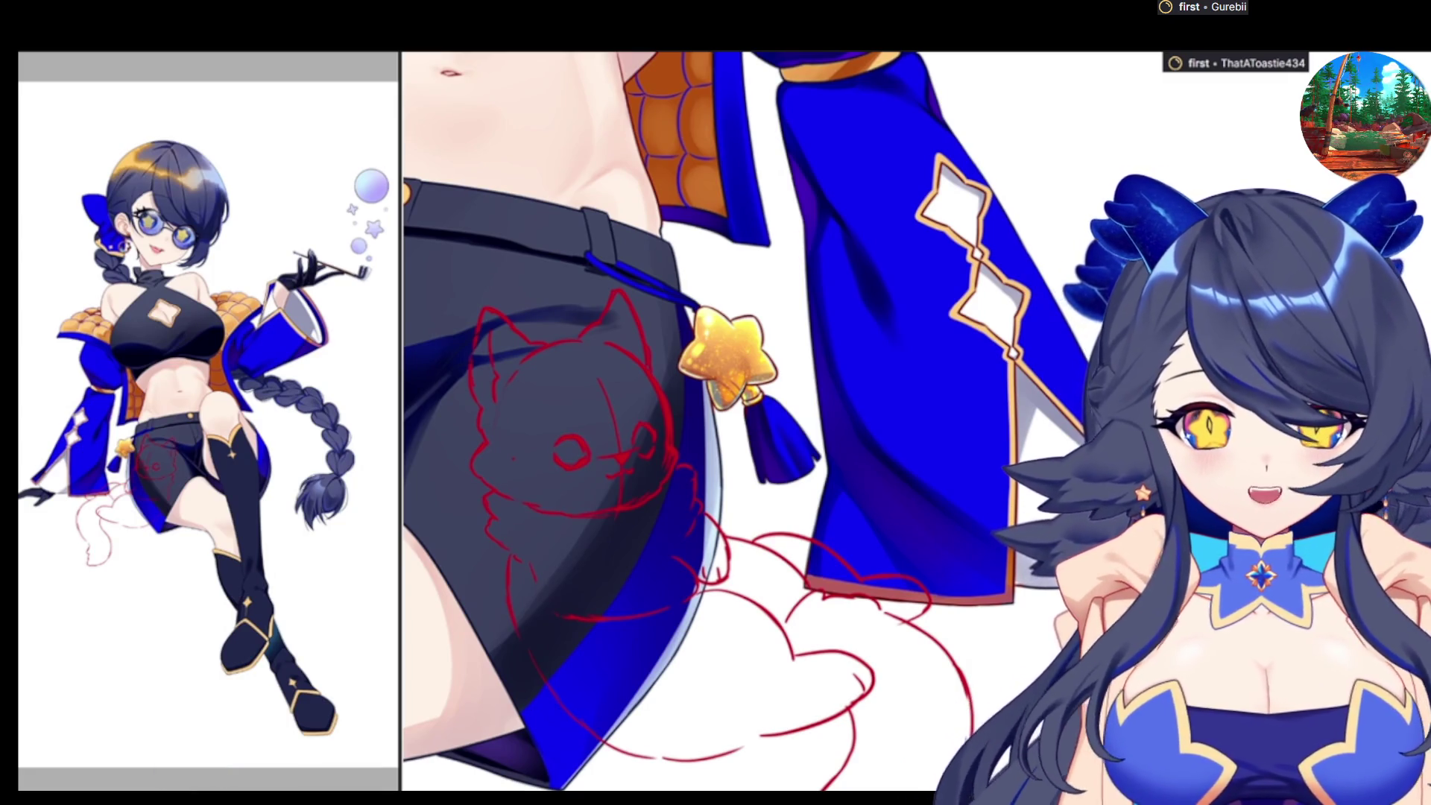
Zoom out to frame the jacket sleeve, torso and cat sketch, then zoom in one step on the cat
key(ctrl+minus)
key(ctrl+minus)
key(ctrl+minus)
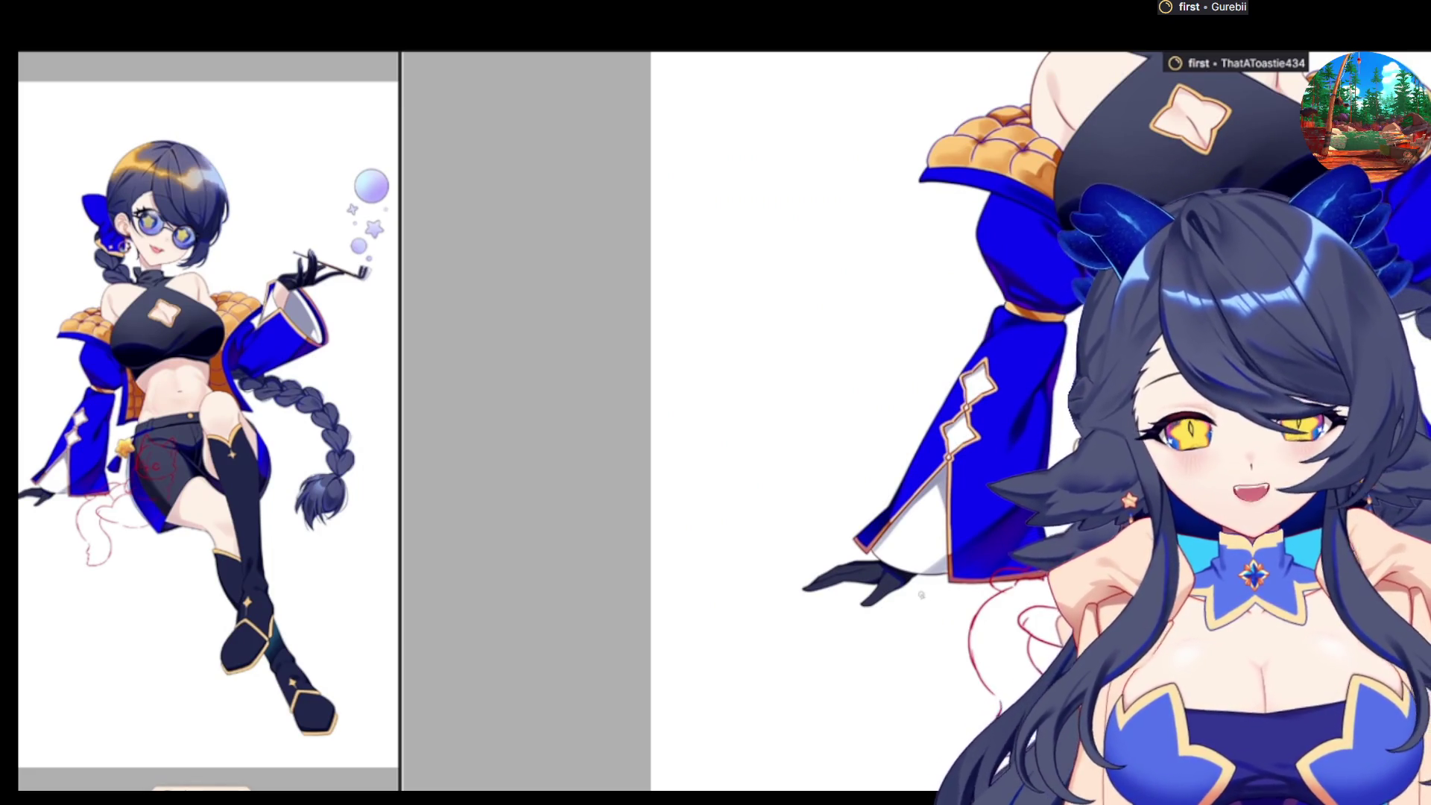
key(ctrl+plus)
key(ctrl+plus)
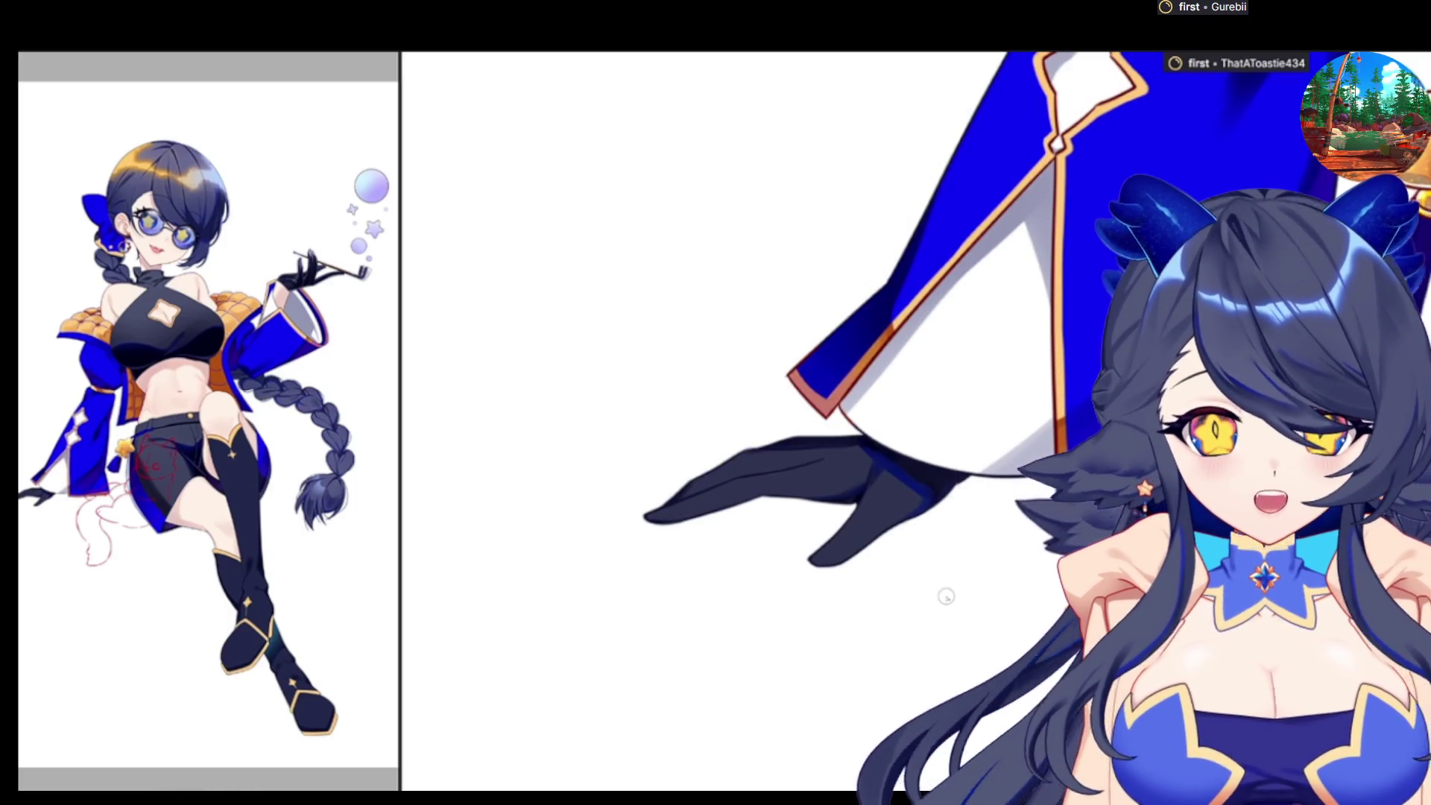
key(ctrl+minus)
key(ctrl+minus)
key(ctrl+minus)
key(ctrl+minus)
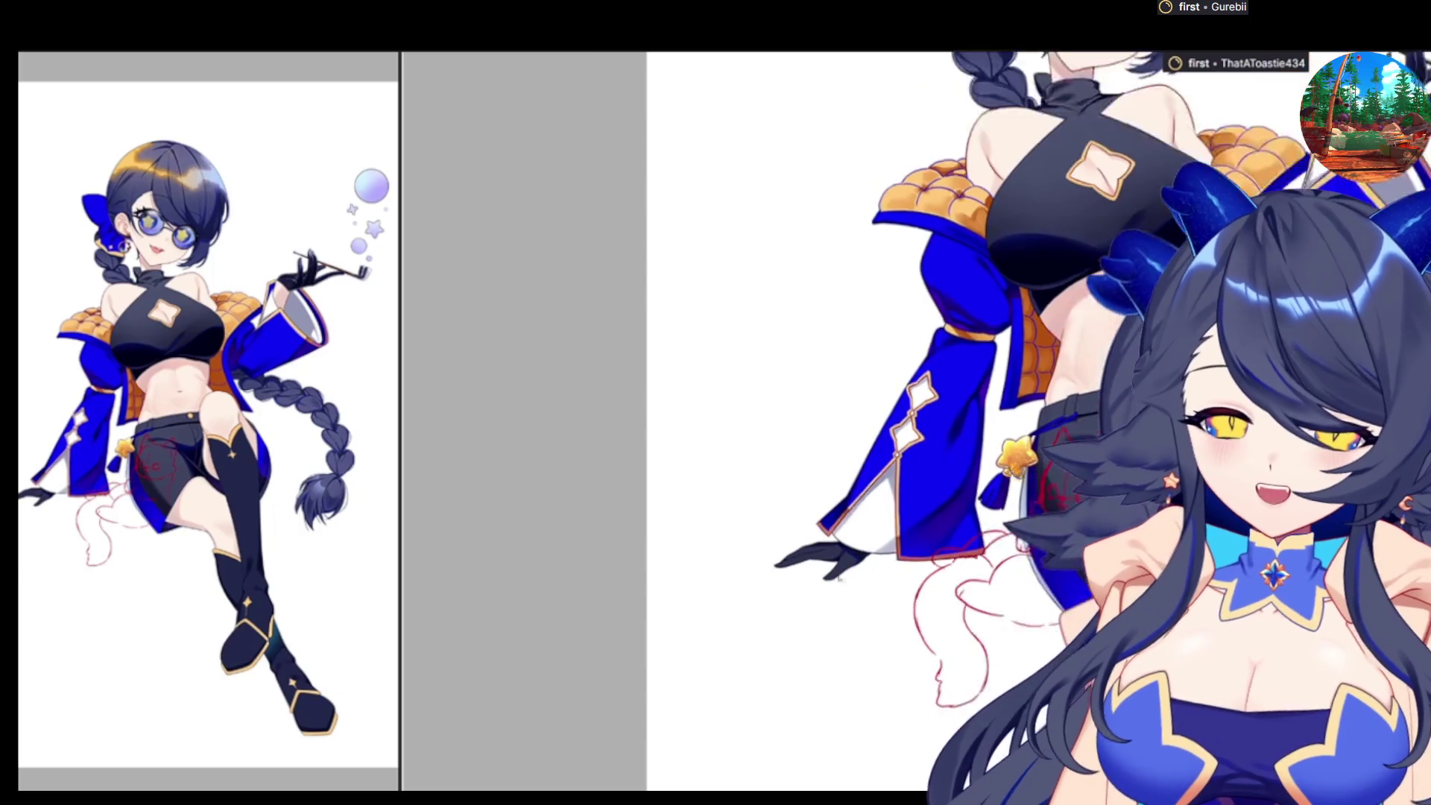
key(ctrl+minus)
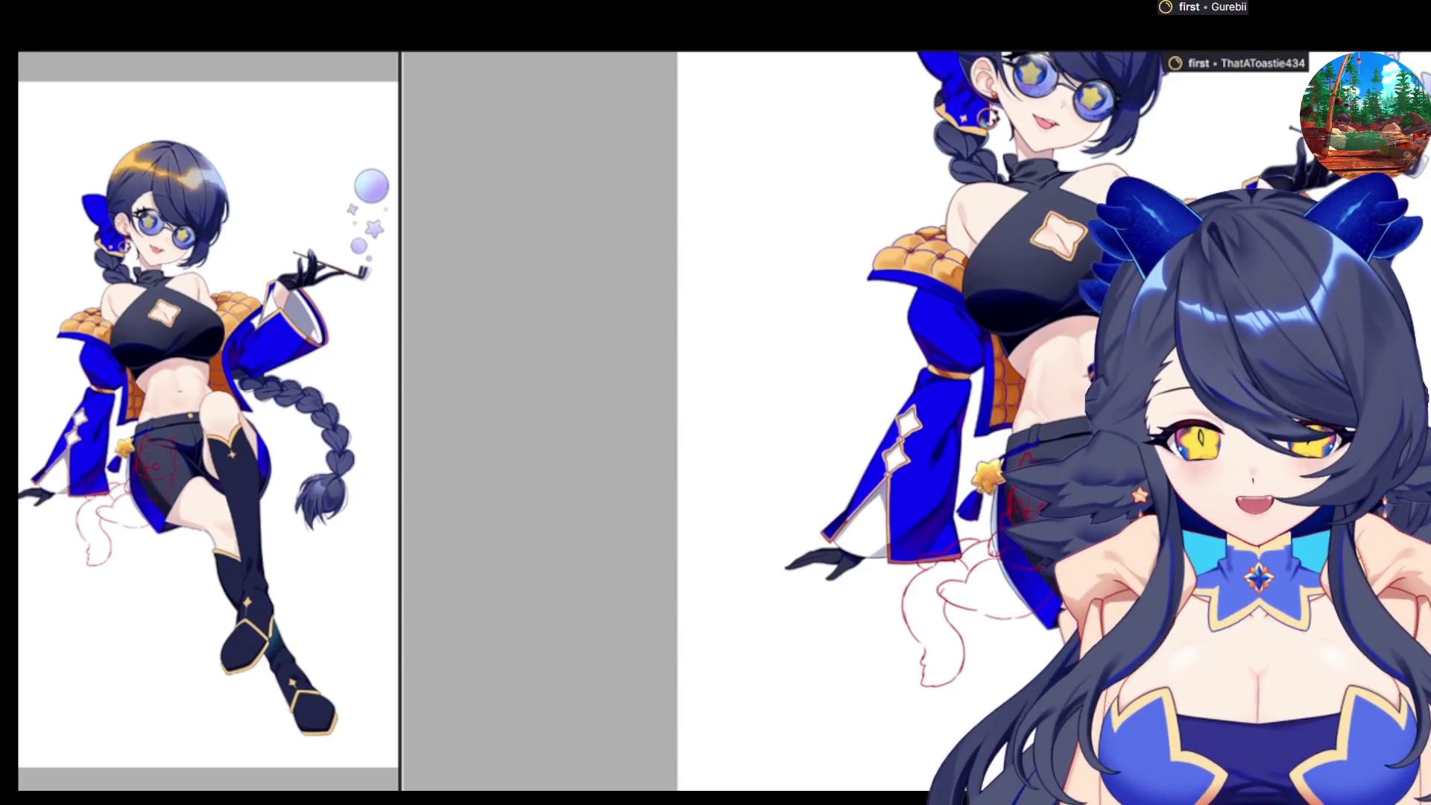
key(ctrl+plus)
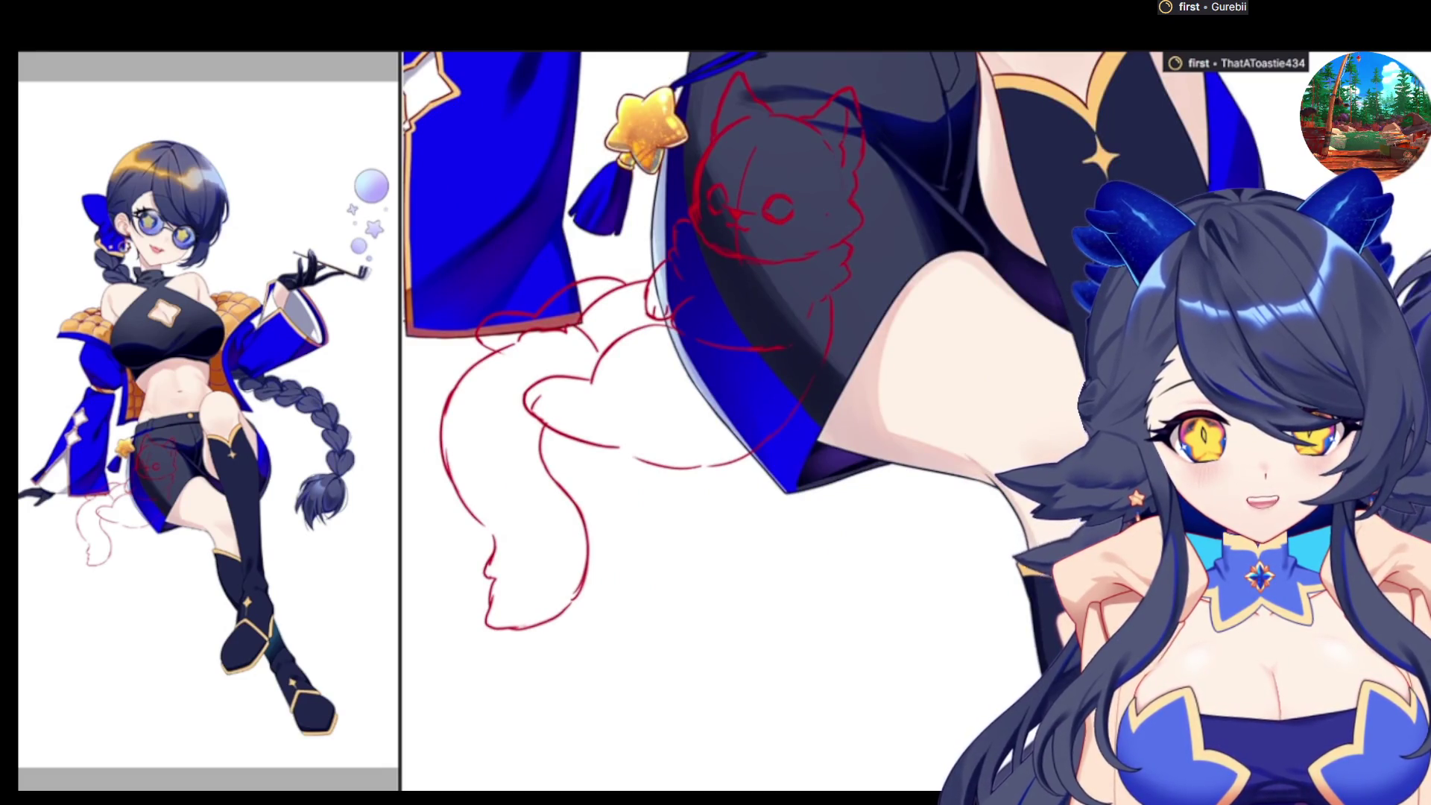
key(bracketright)
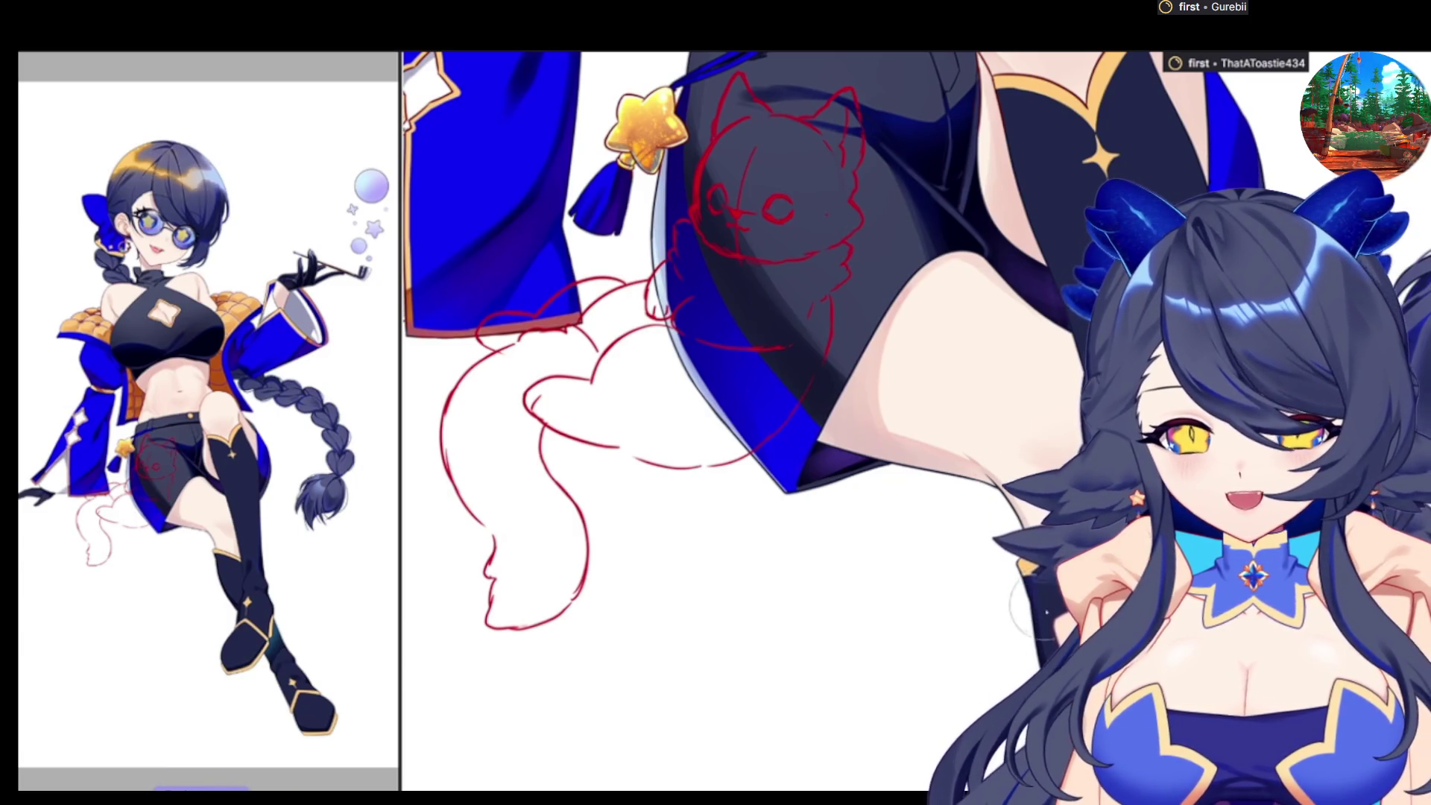
scroll(745, 417, down, 3)
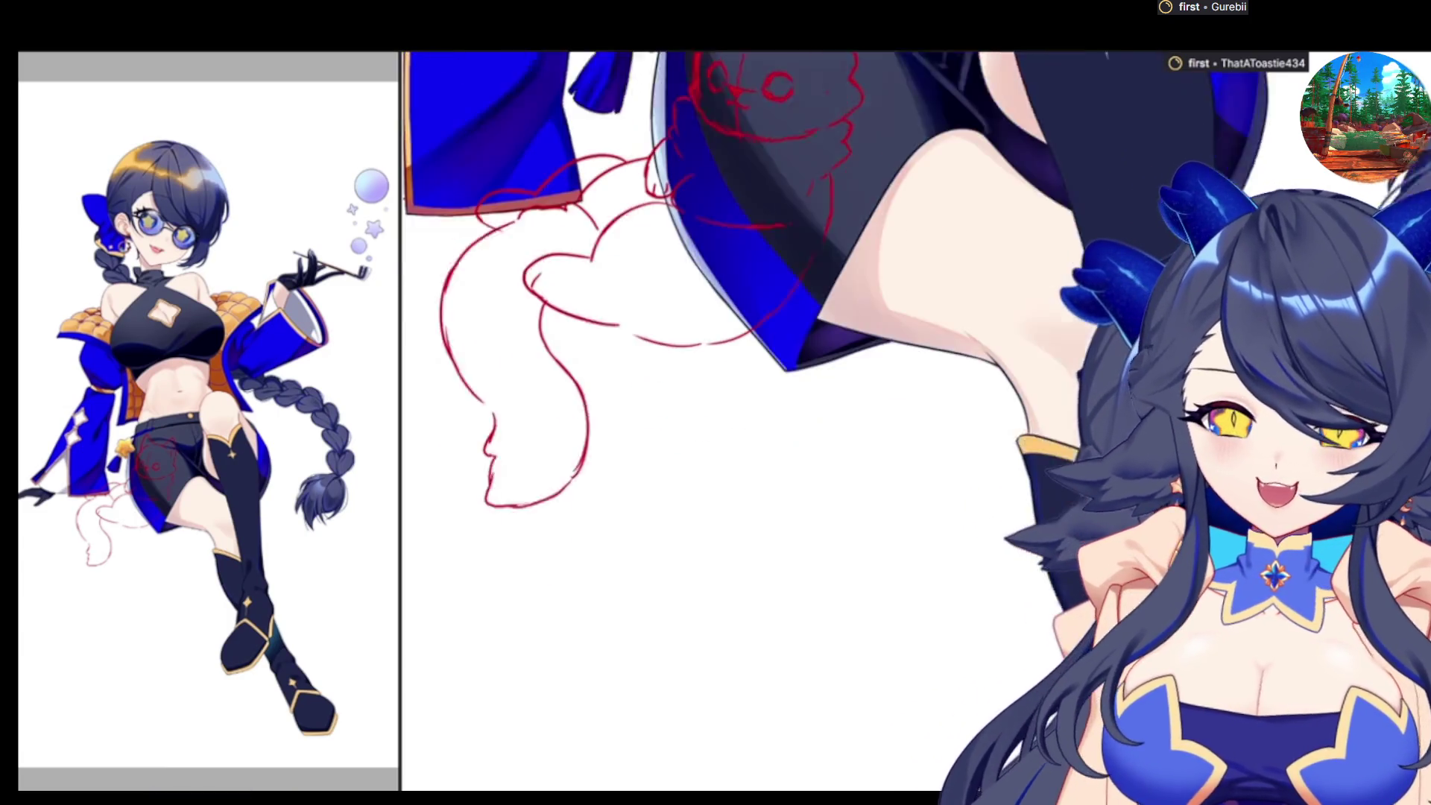
scroll(746, 418, down, 2)
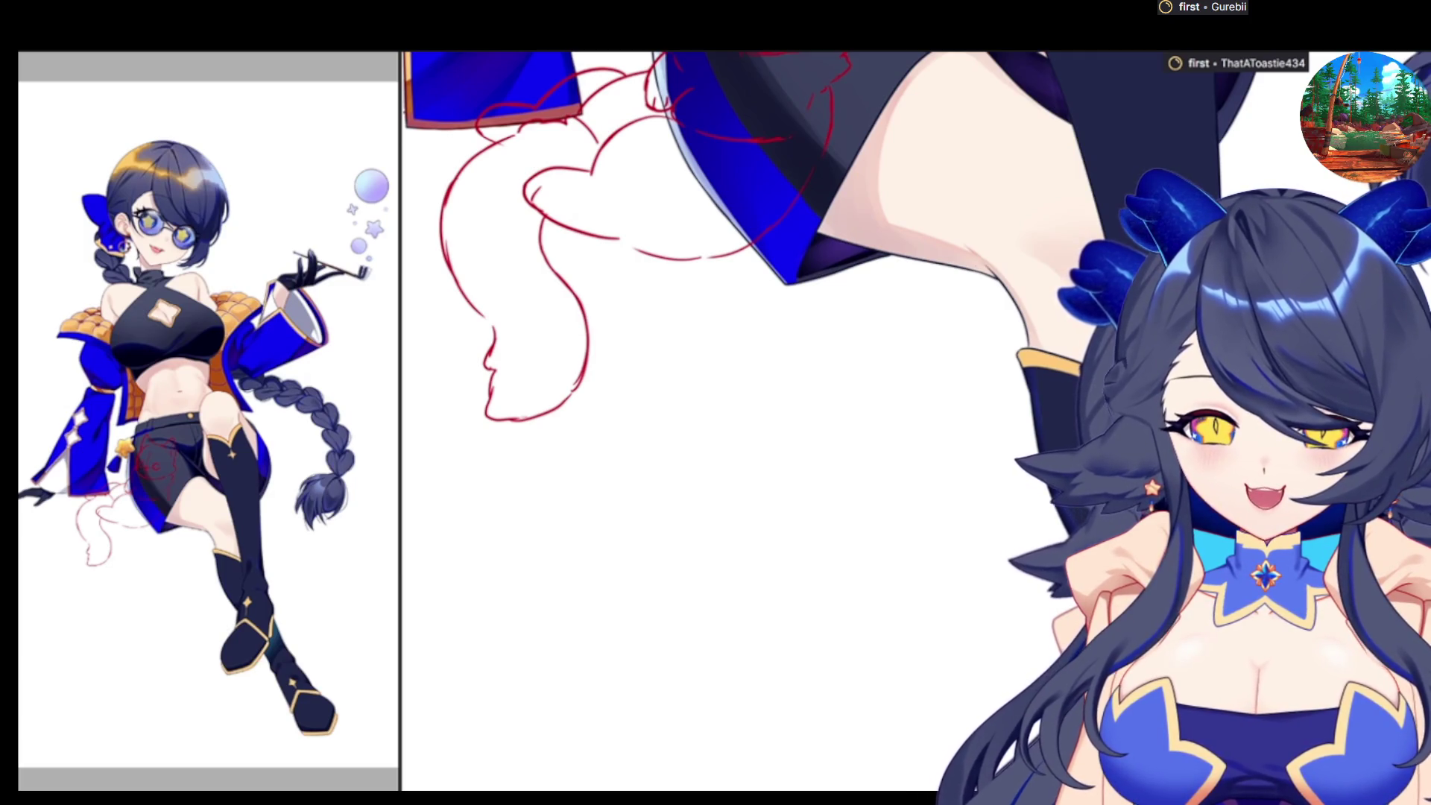
scroll(709, 418, down, 3)
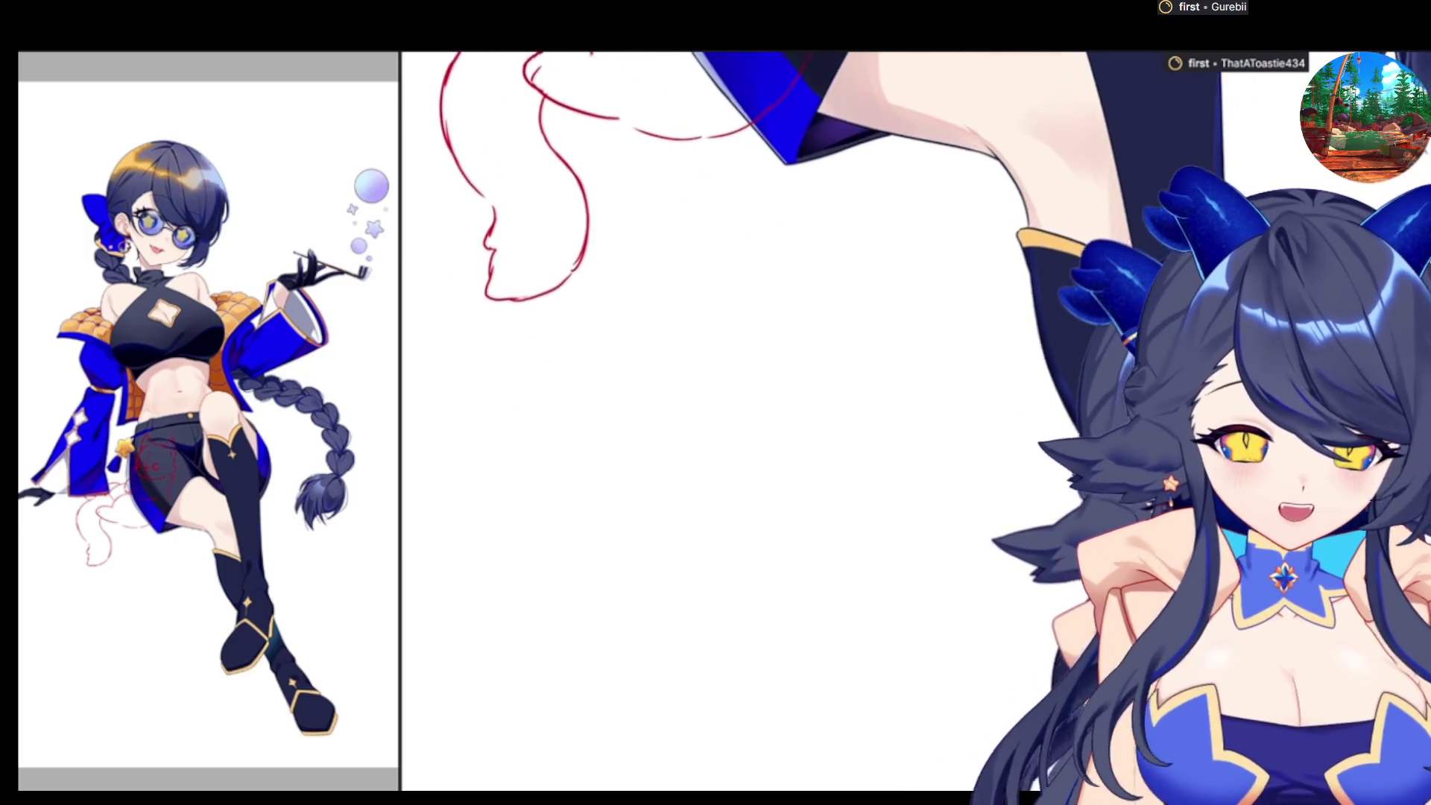
scroll(708, 418, down, 3)
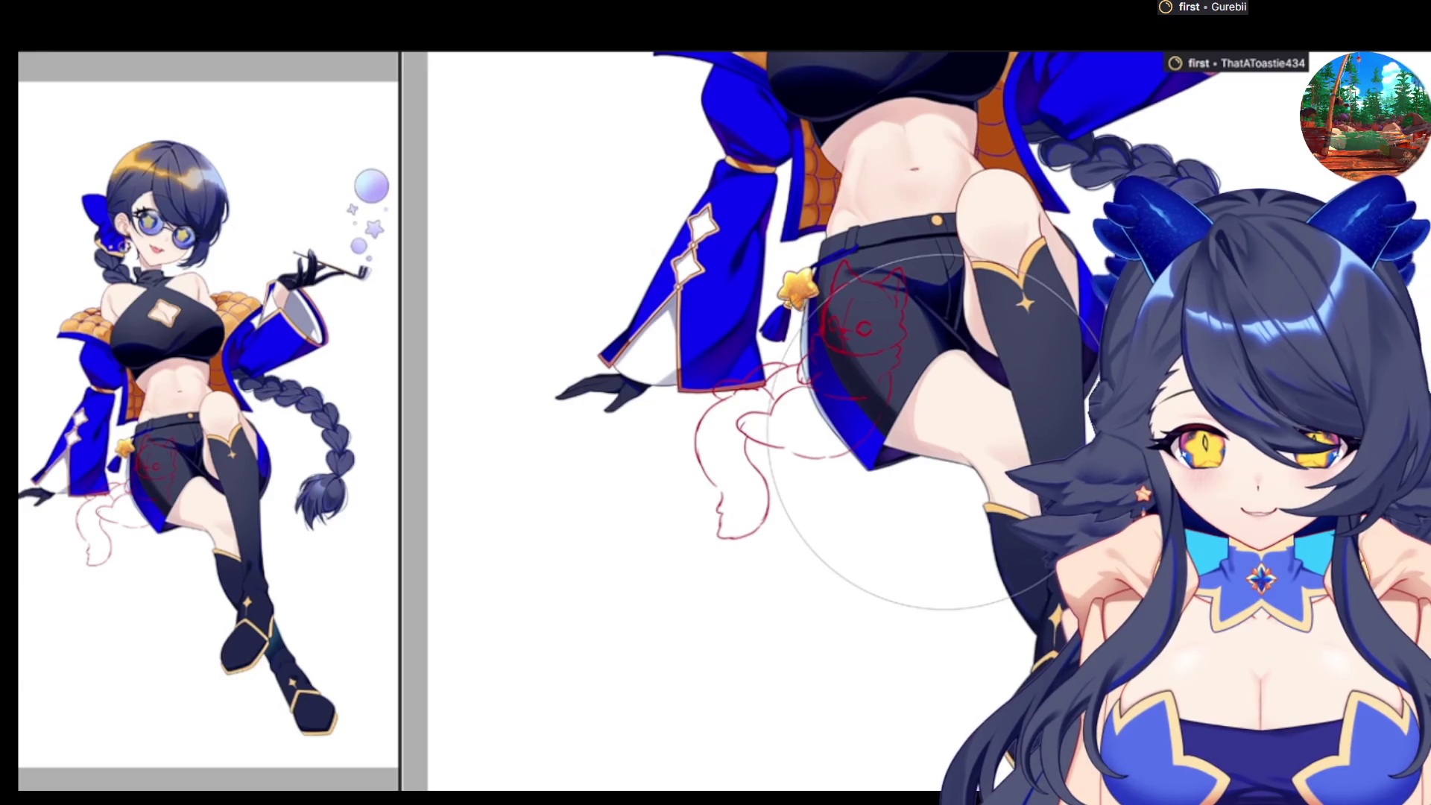
key(bracketleft)
key(bracketleft)
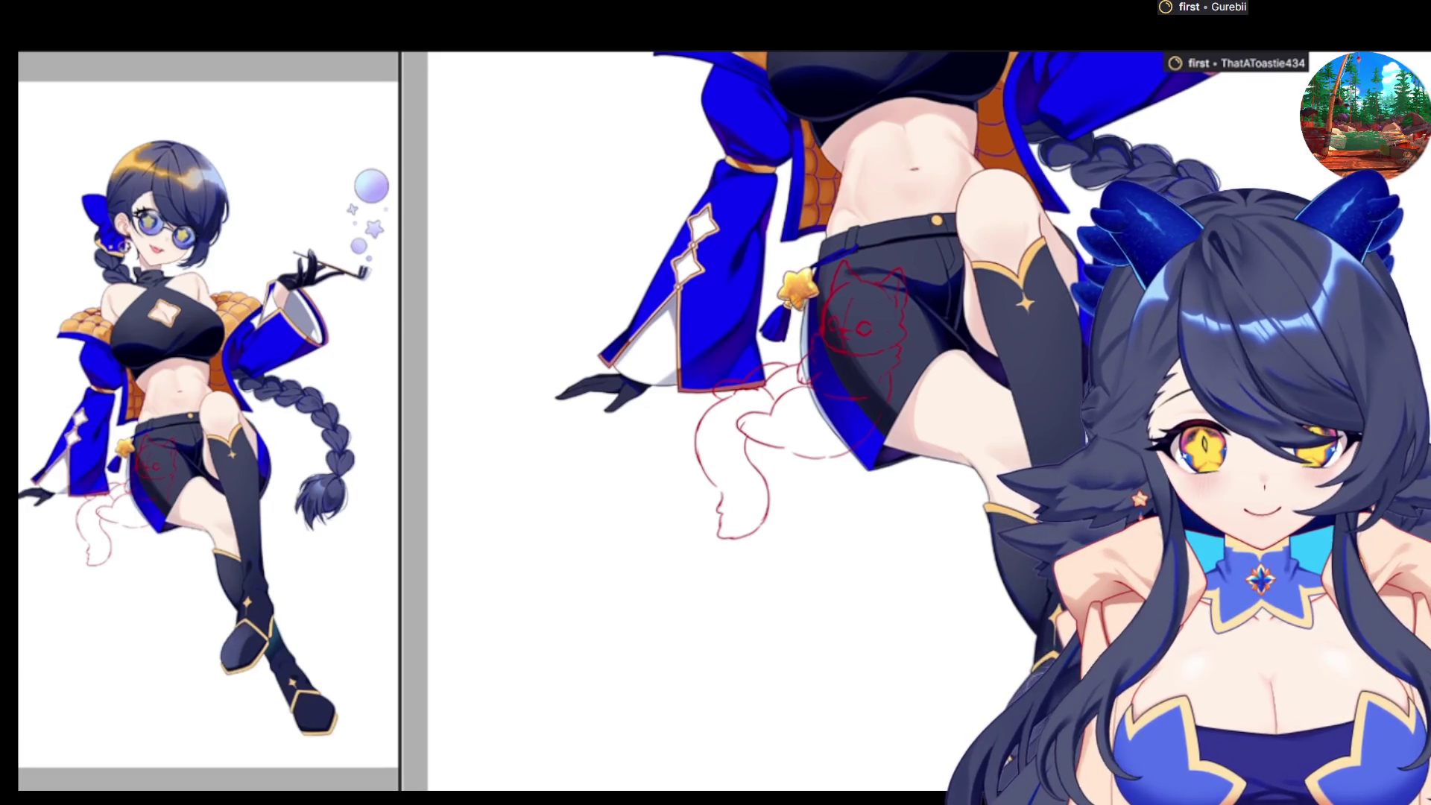
key(h)
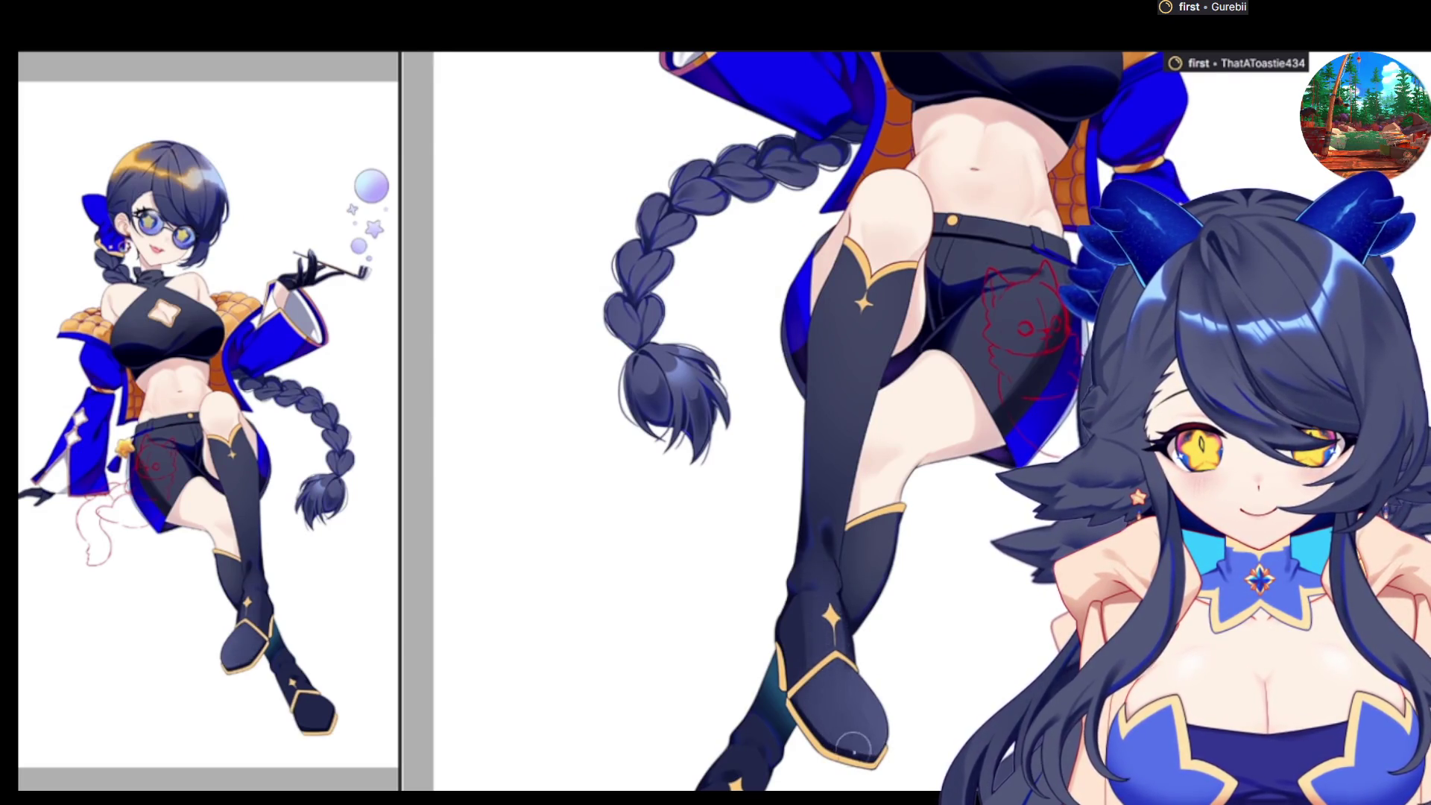
key(h)
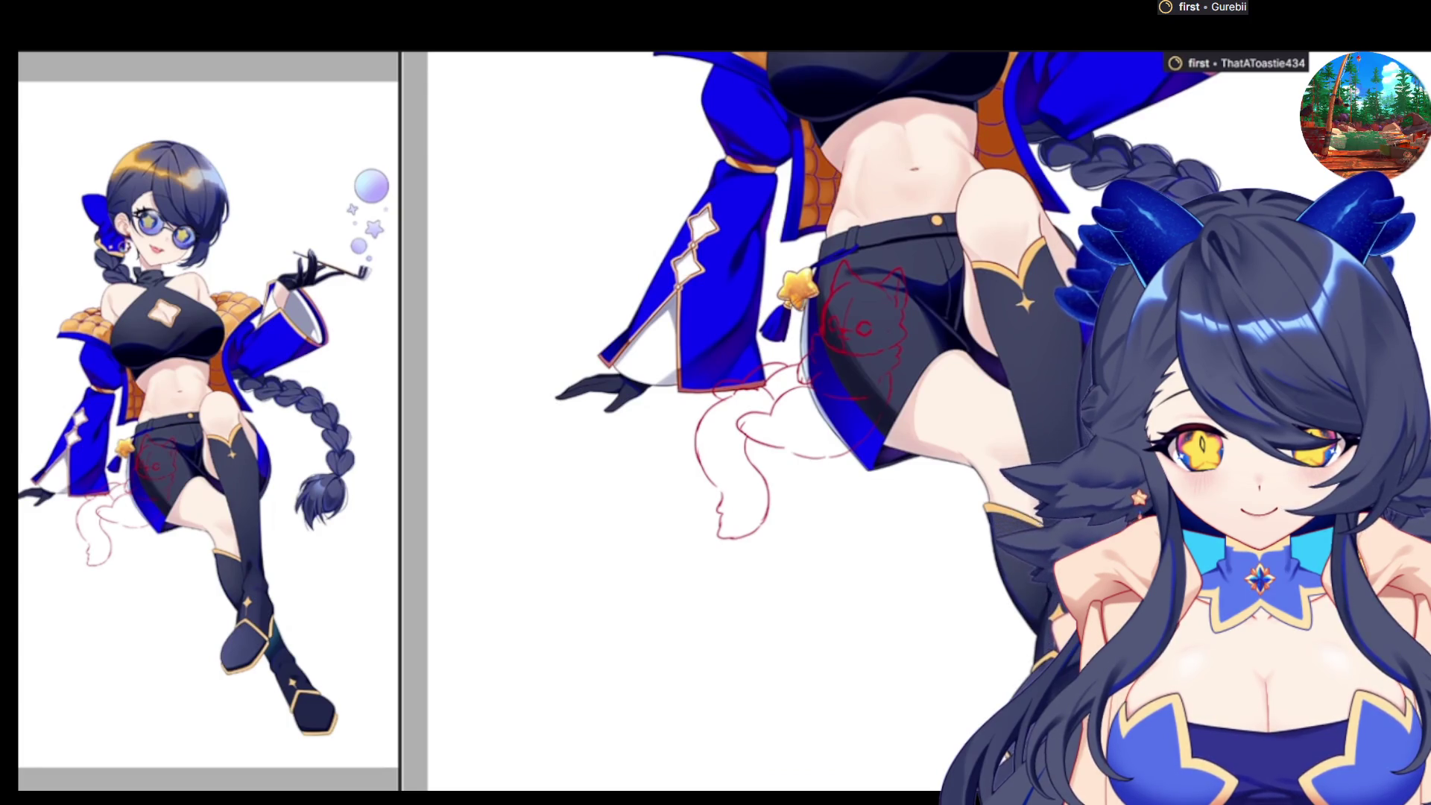
key(bracketright)
key(bracketright)
key(bracketright)
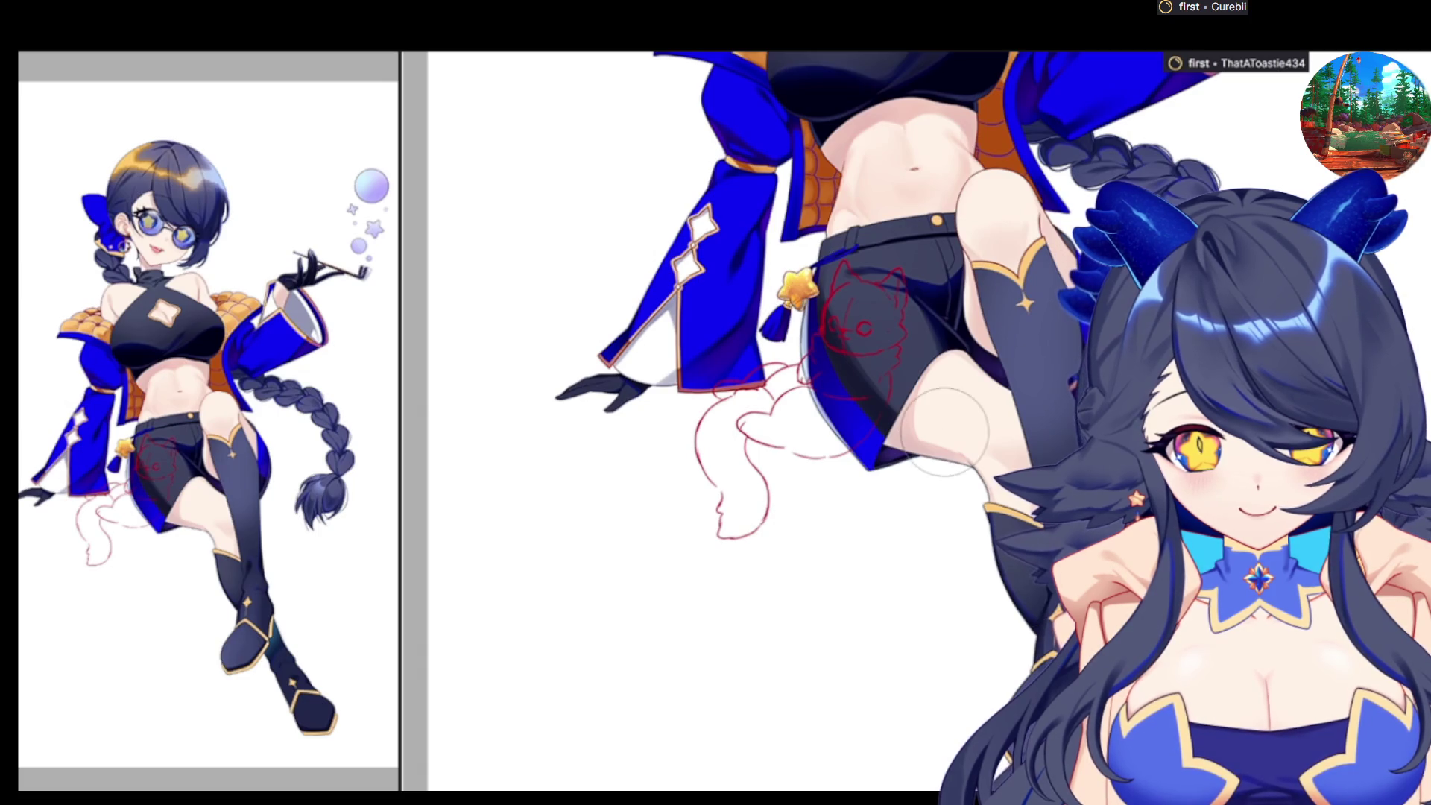
scroll(998, 349, up, 1)
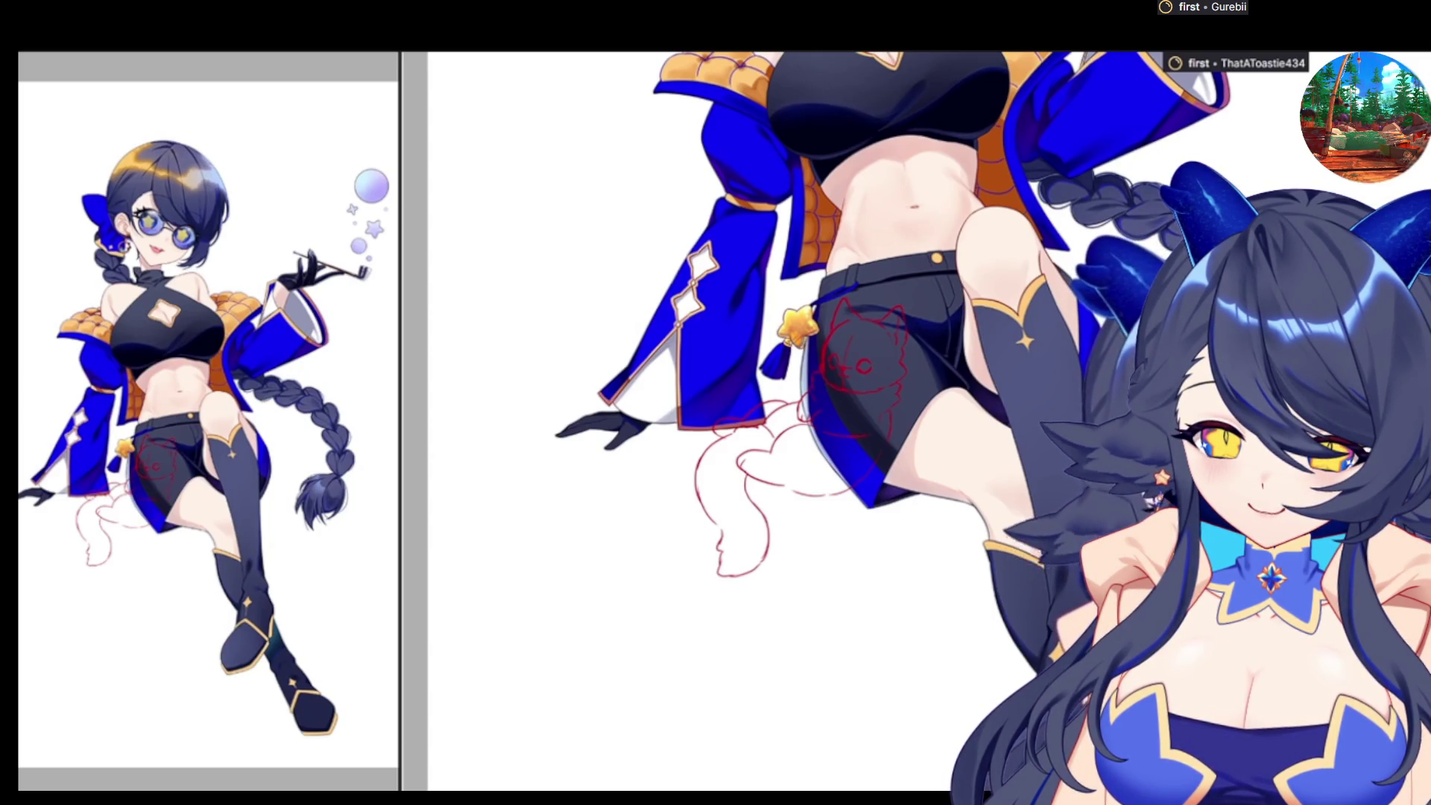
scroll(746, 373, down, 2)
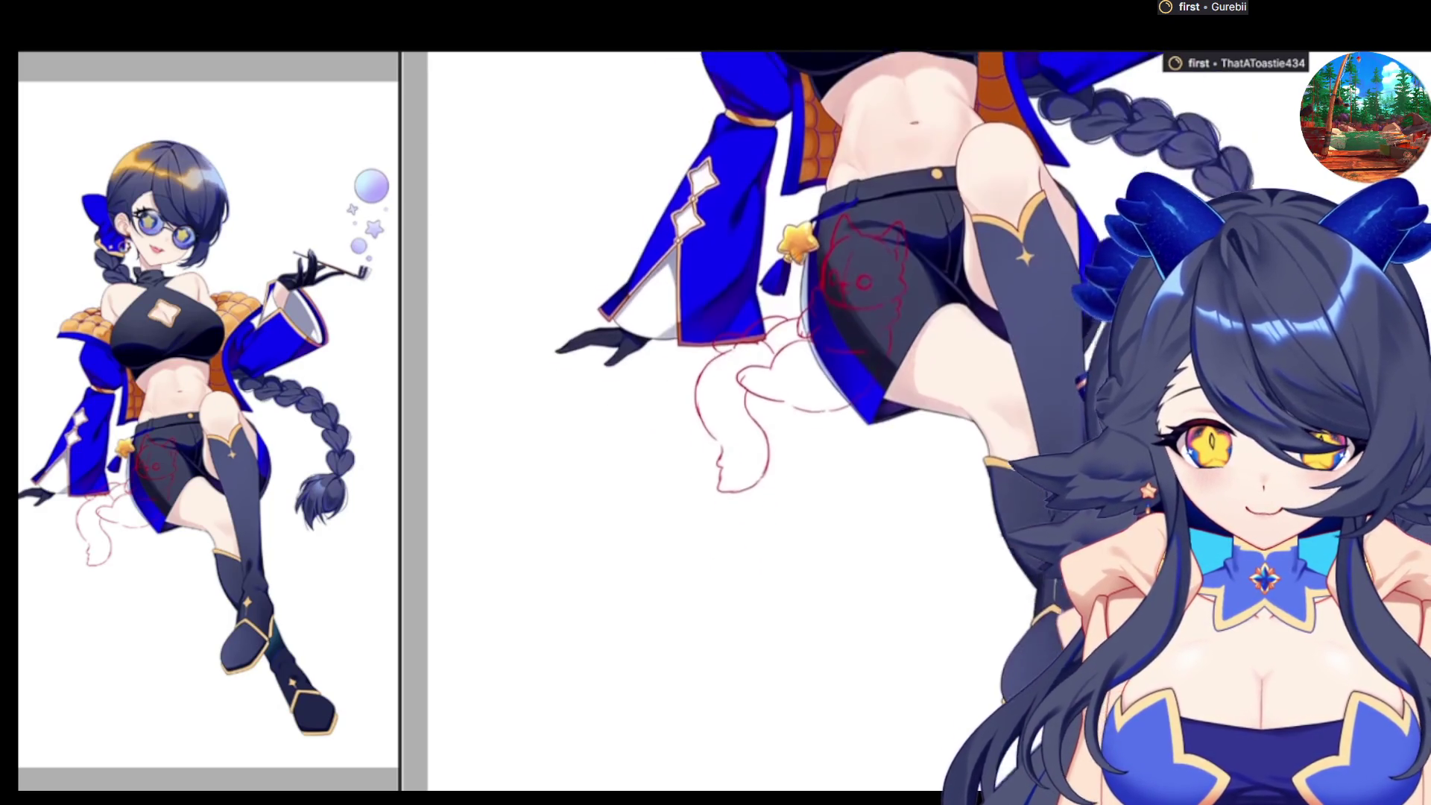
scroll(746, 373, down, 2)
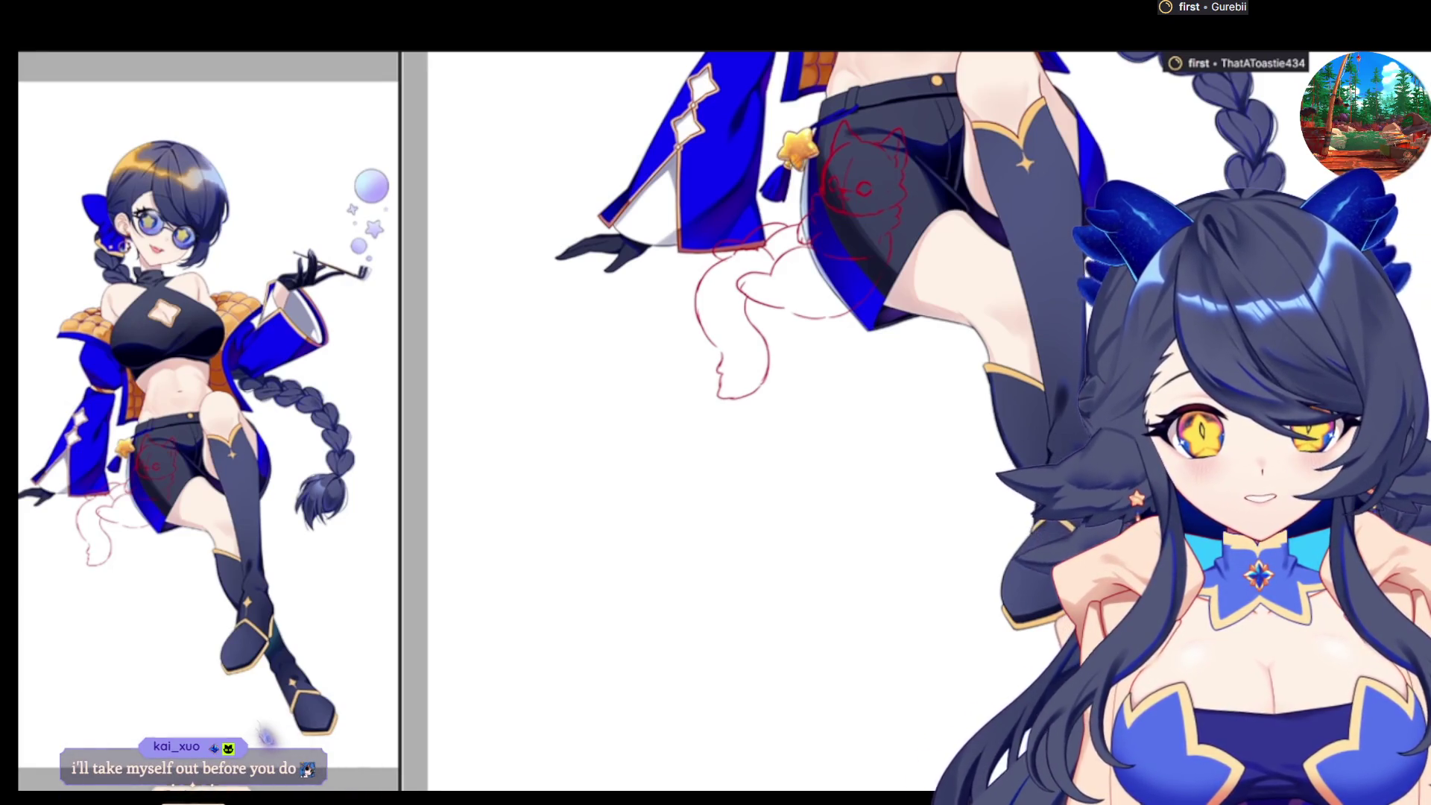
scroll(1103, 343, up, 1)
scroll(1103, 343, up, 1)
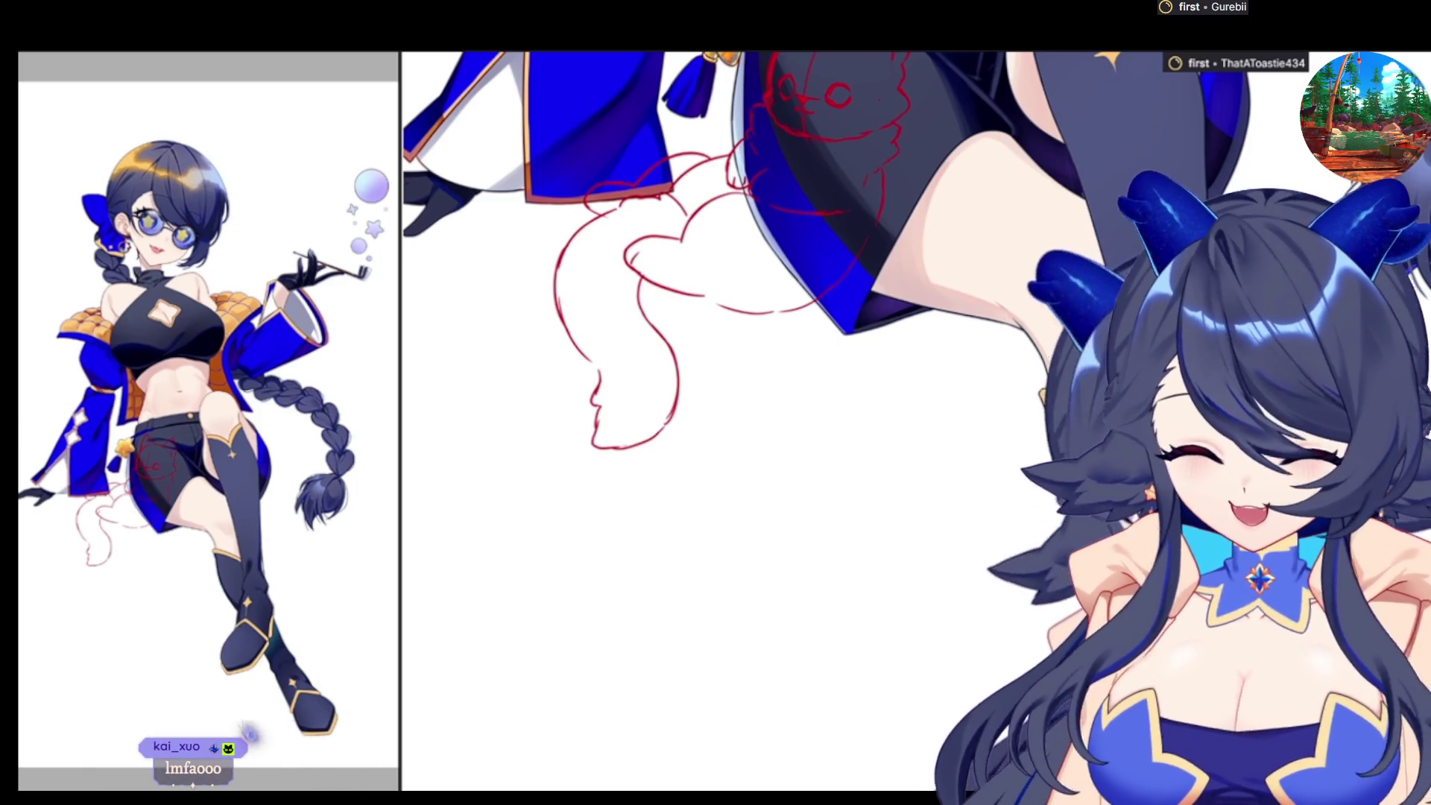
key(ctrl+minus)
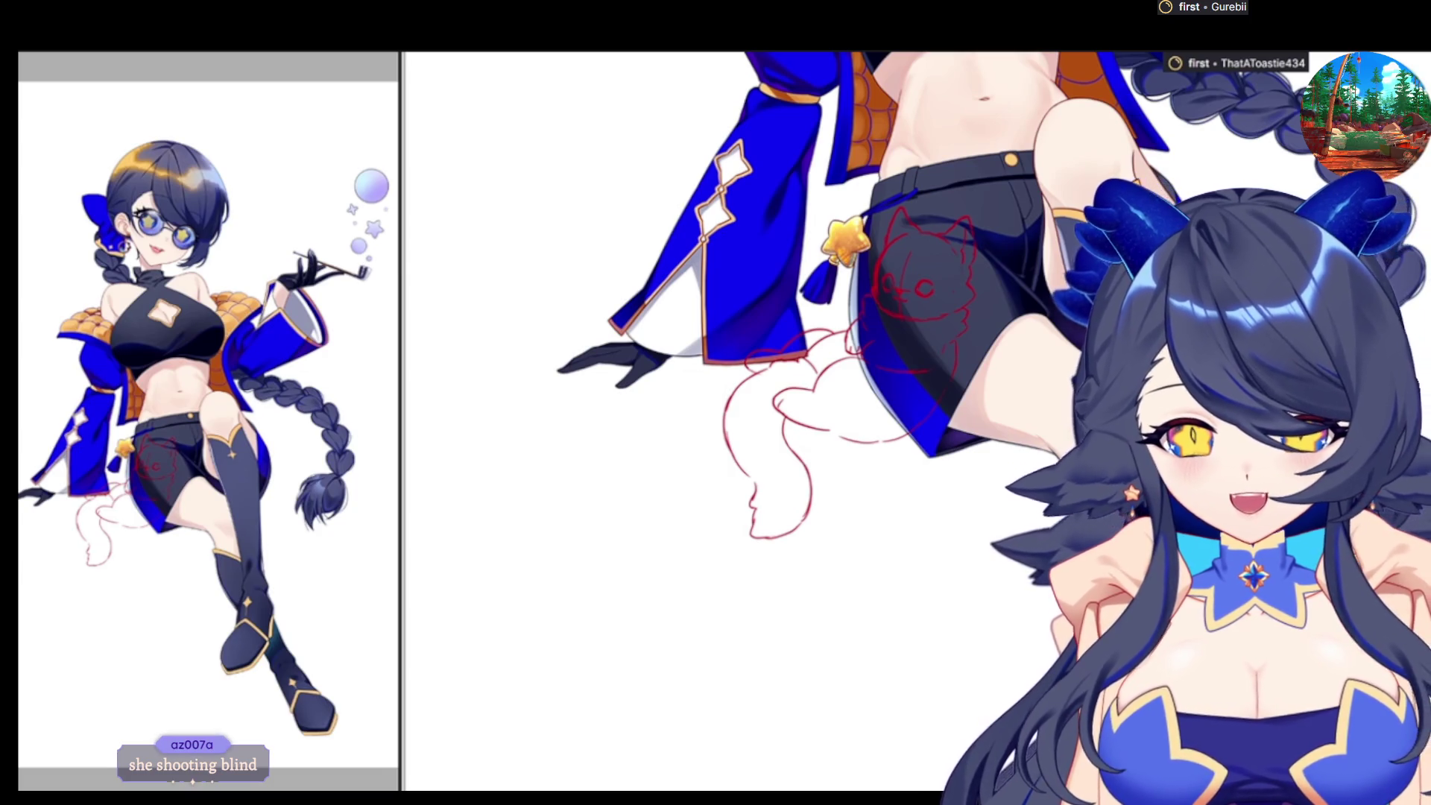
scroll(953, 660, up, 5)
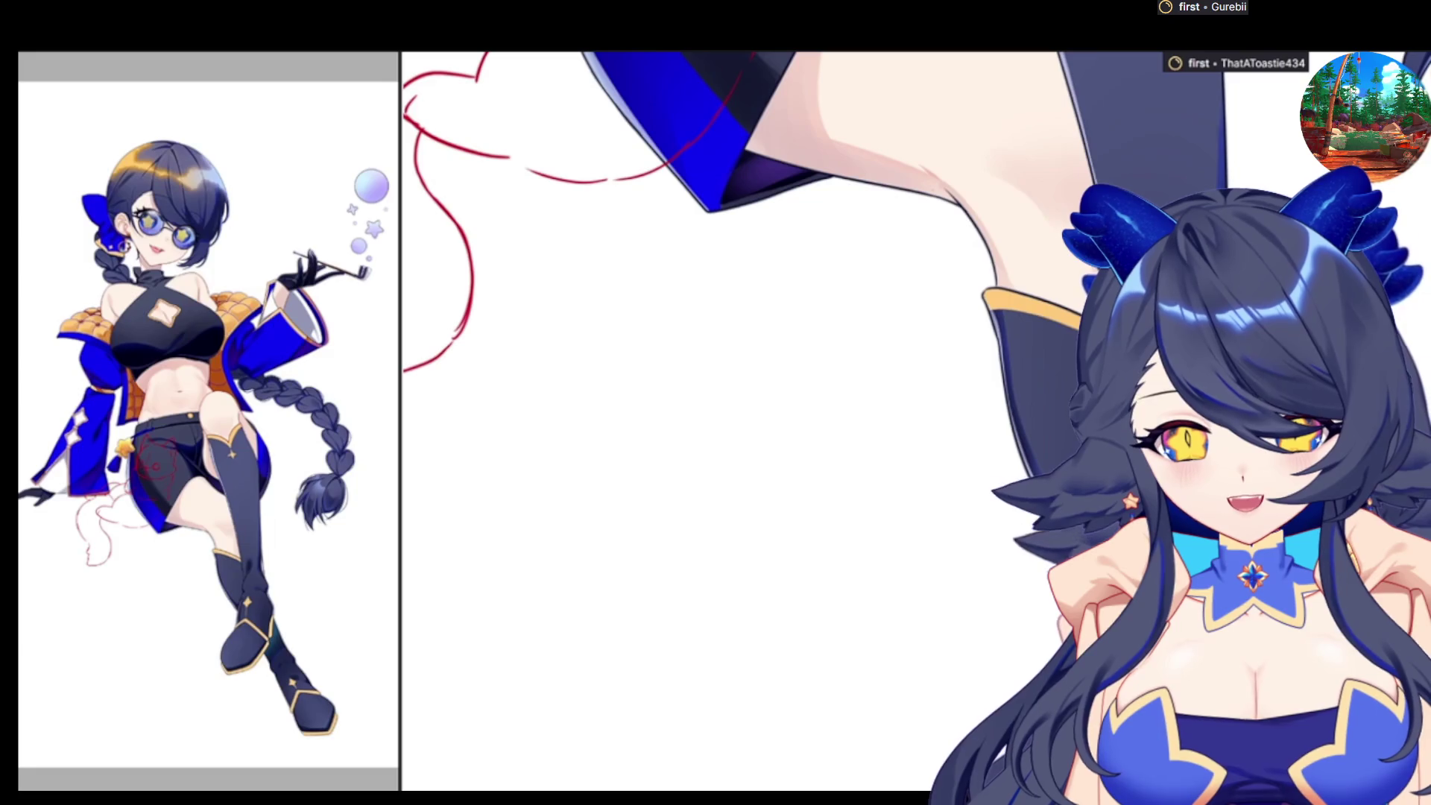
drag(671, 373, 805, 417)
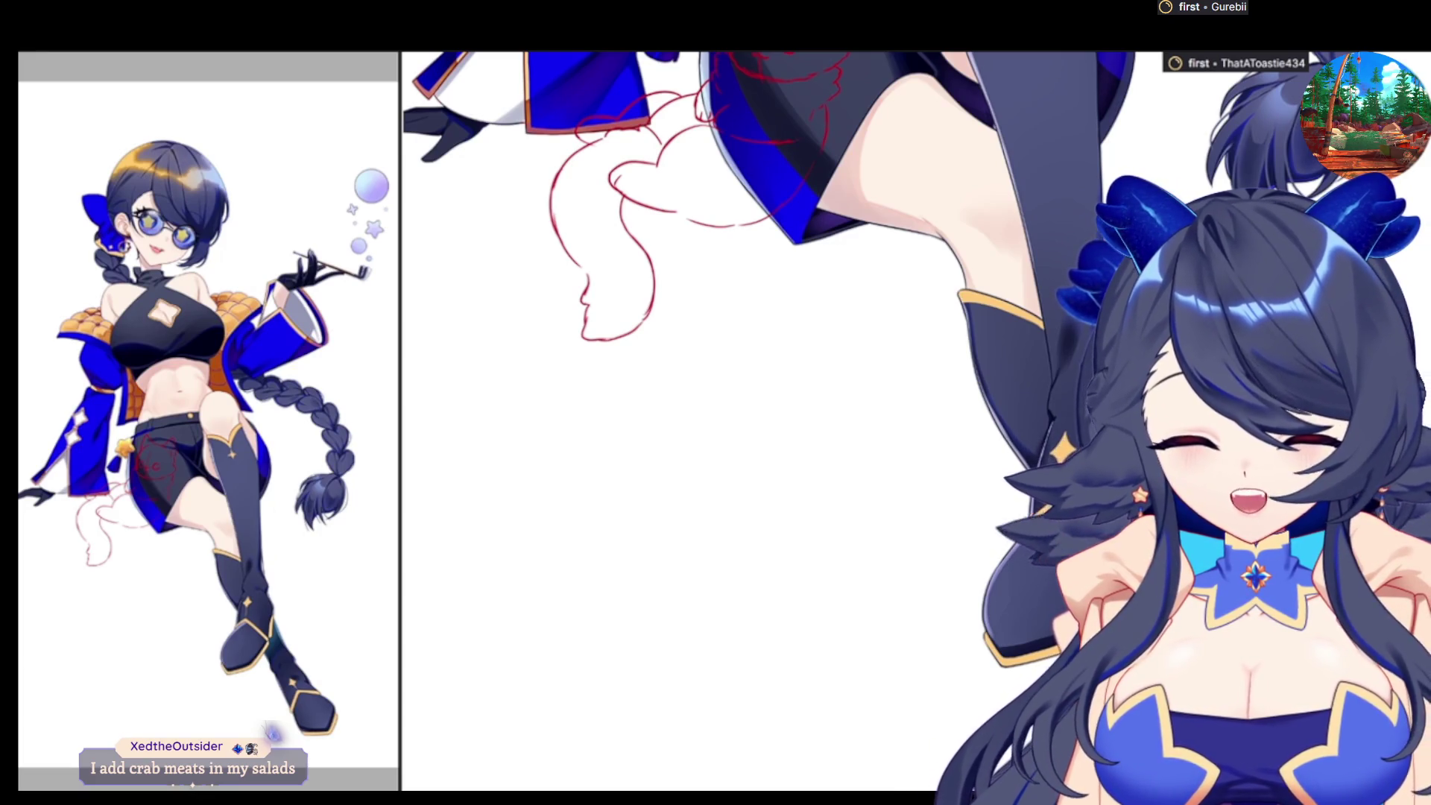
scroll(880, 417, down, 5)
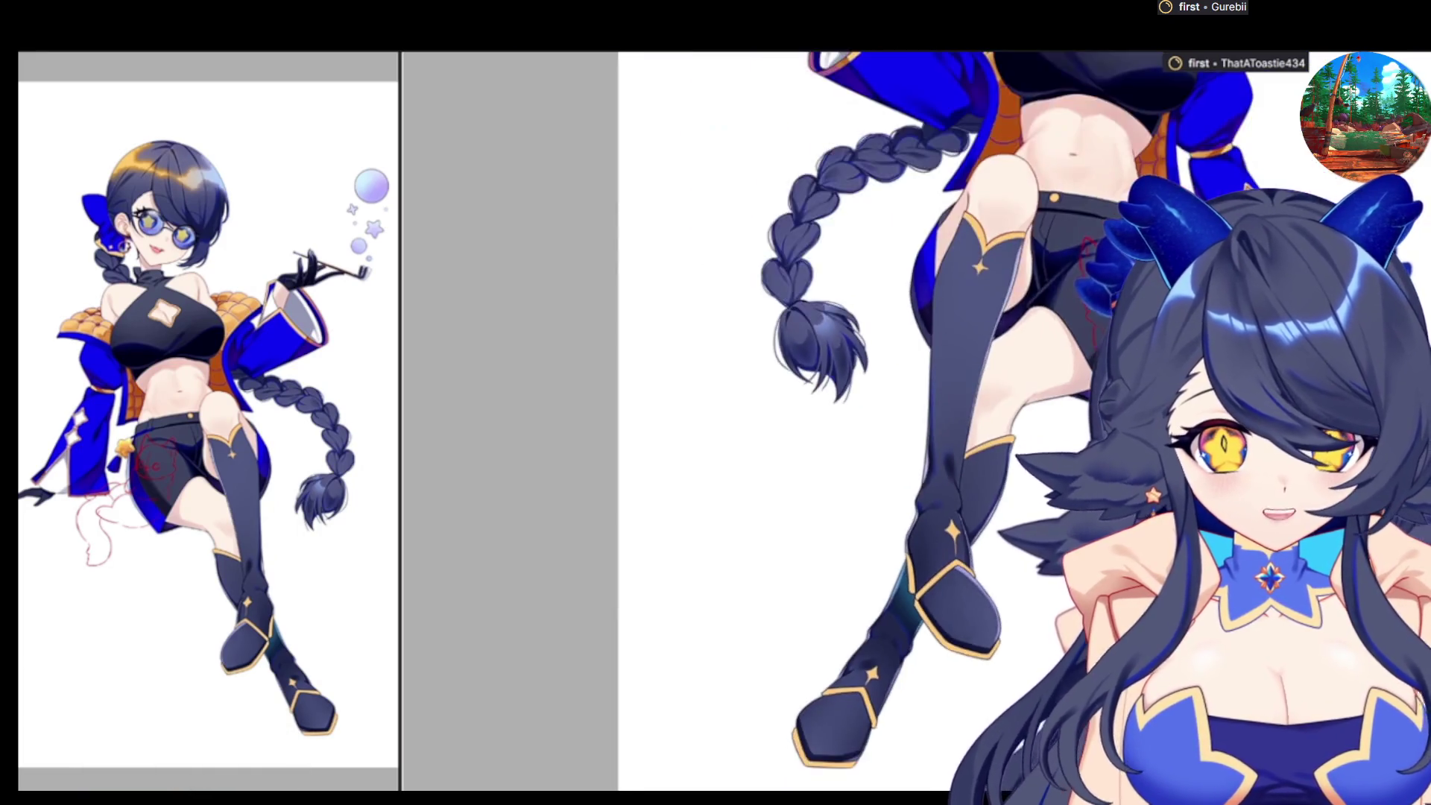
scroll(879, 417, down, 3)
scroll(857, 336, up, 3)
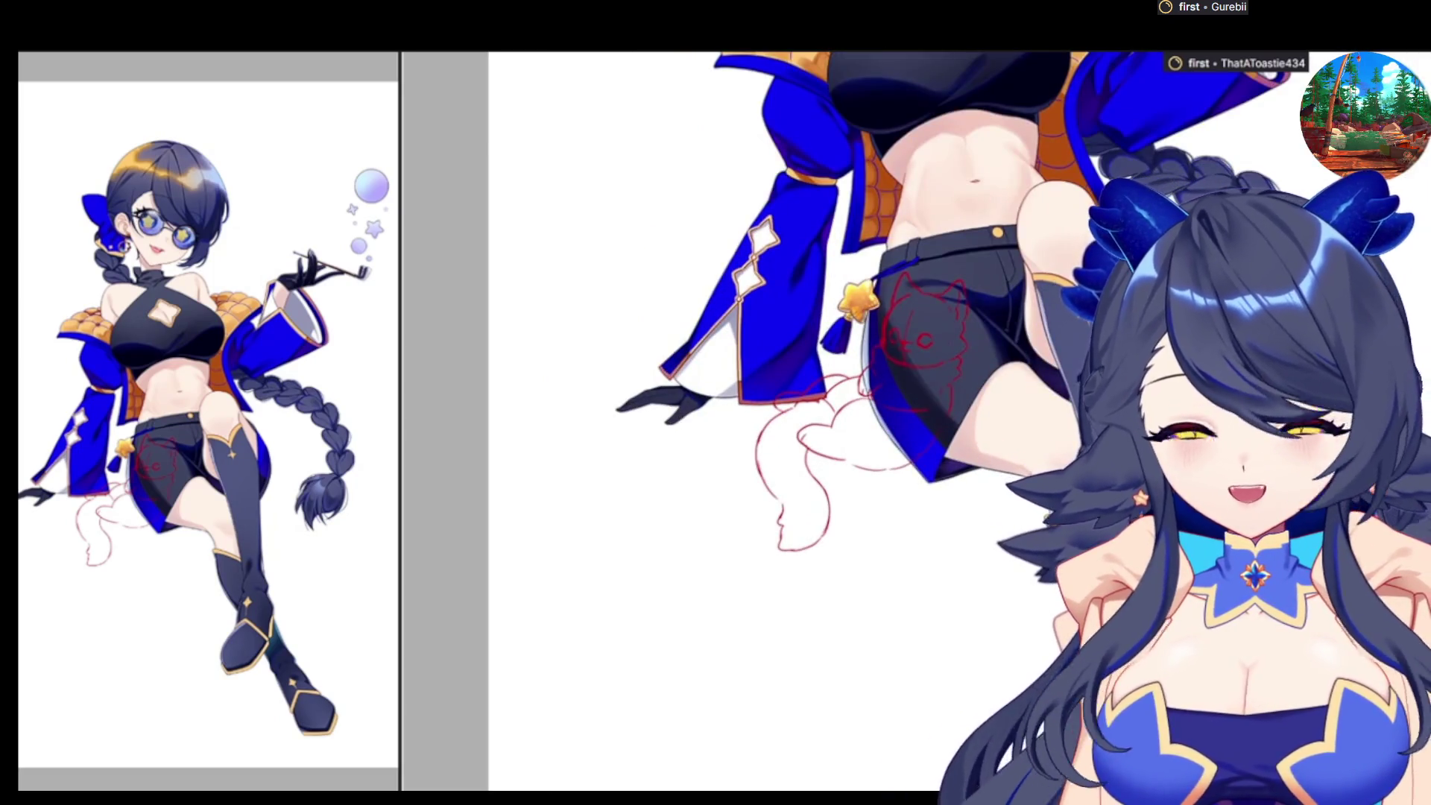
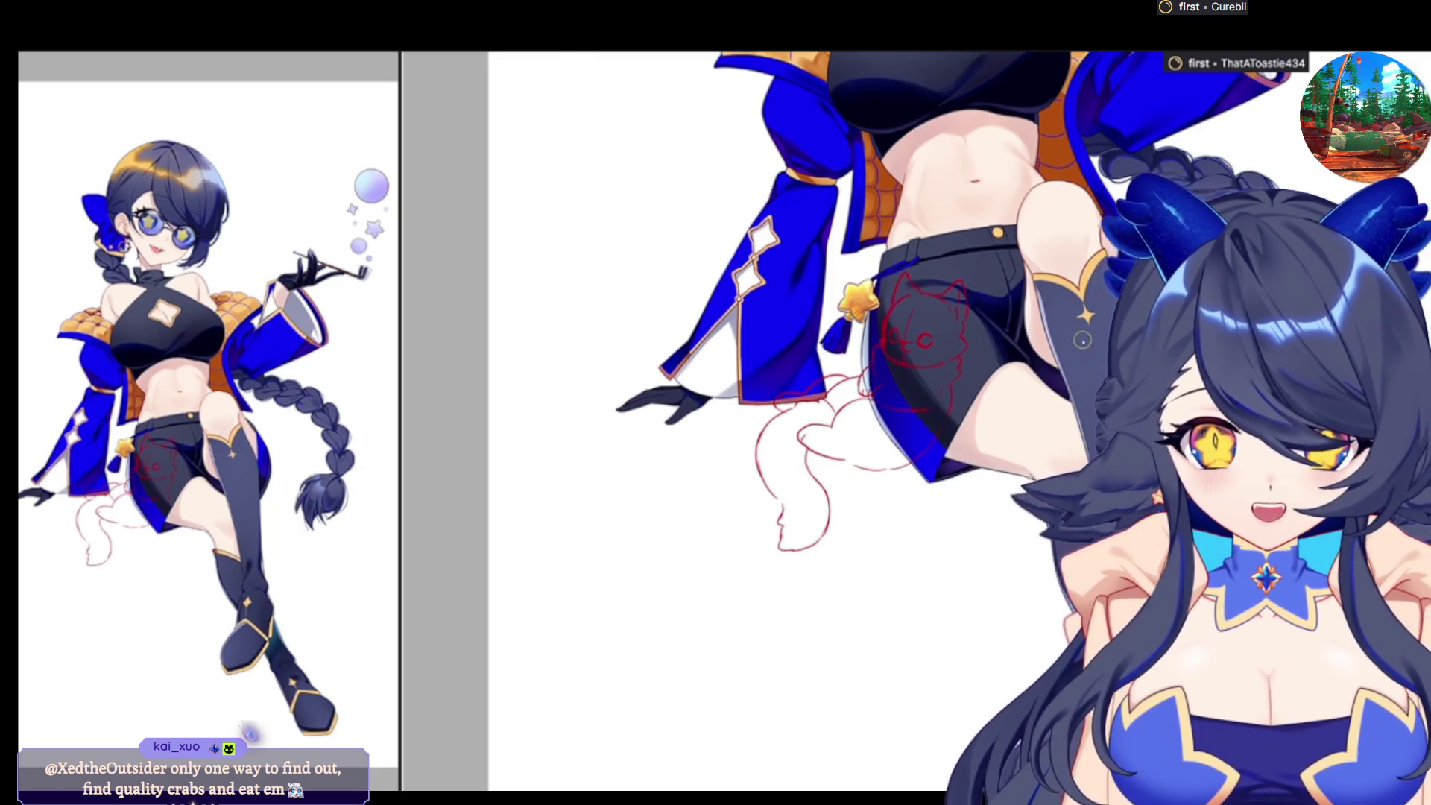
Paste the Royce potato chip chocolate photo as NewCanvas2, enlarge its window and zoom to 237%
drag(820, 448, 581, 223)
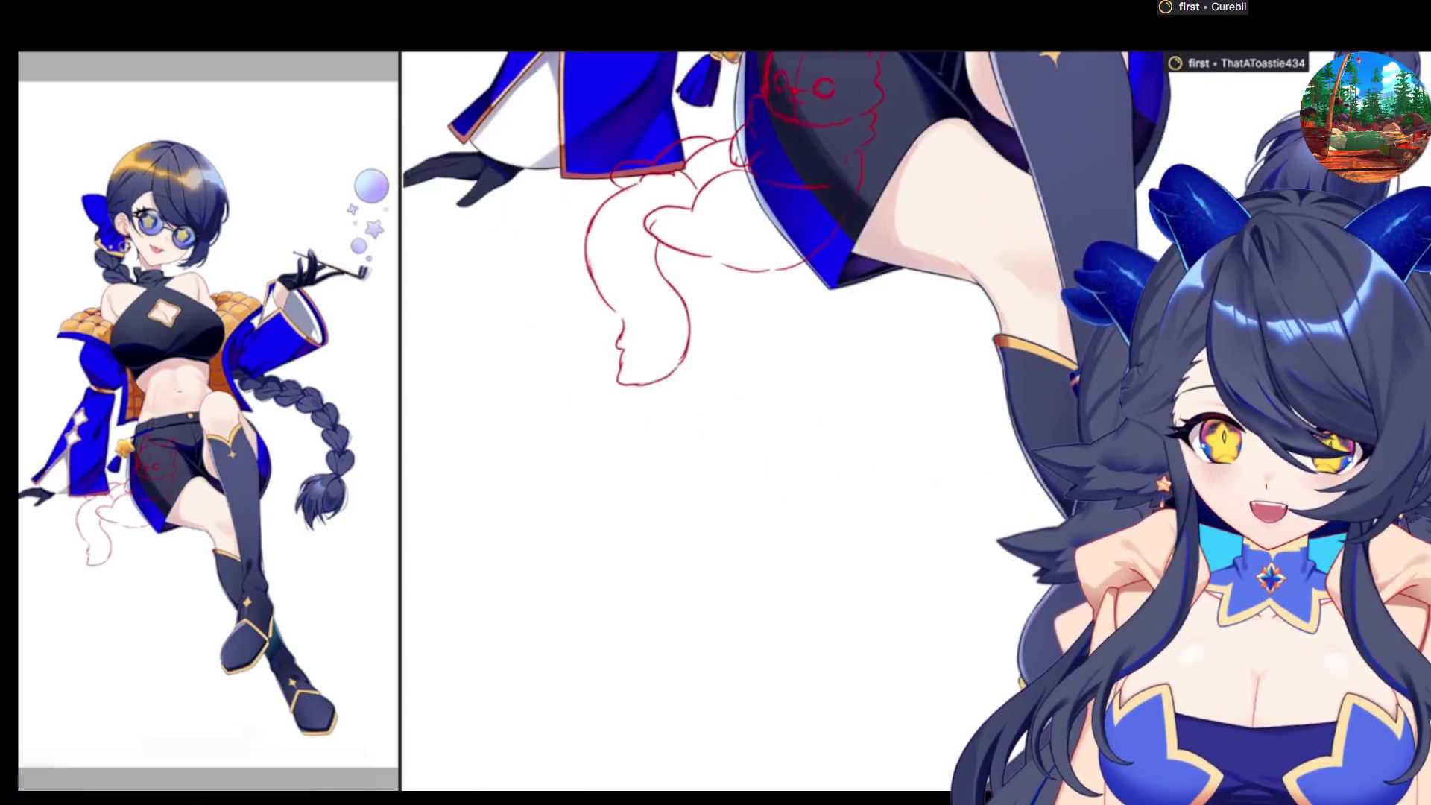
drag(670, 373, 604, 261)
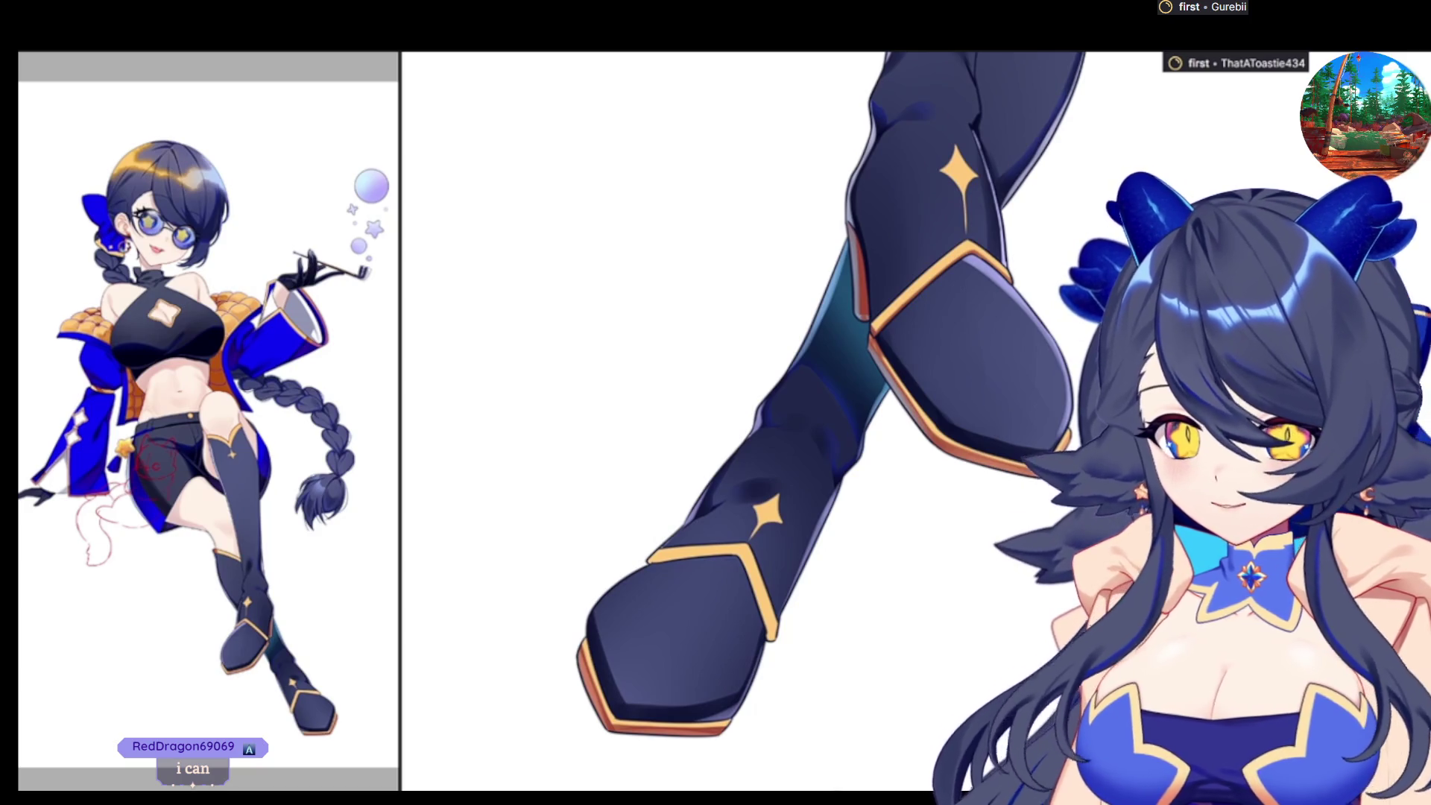
scroll(879, 417, down, 3)
scroll(1035, 342, down, 3)
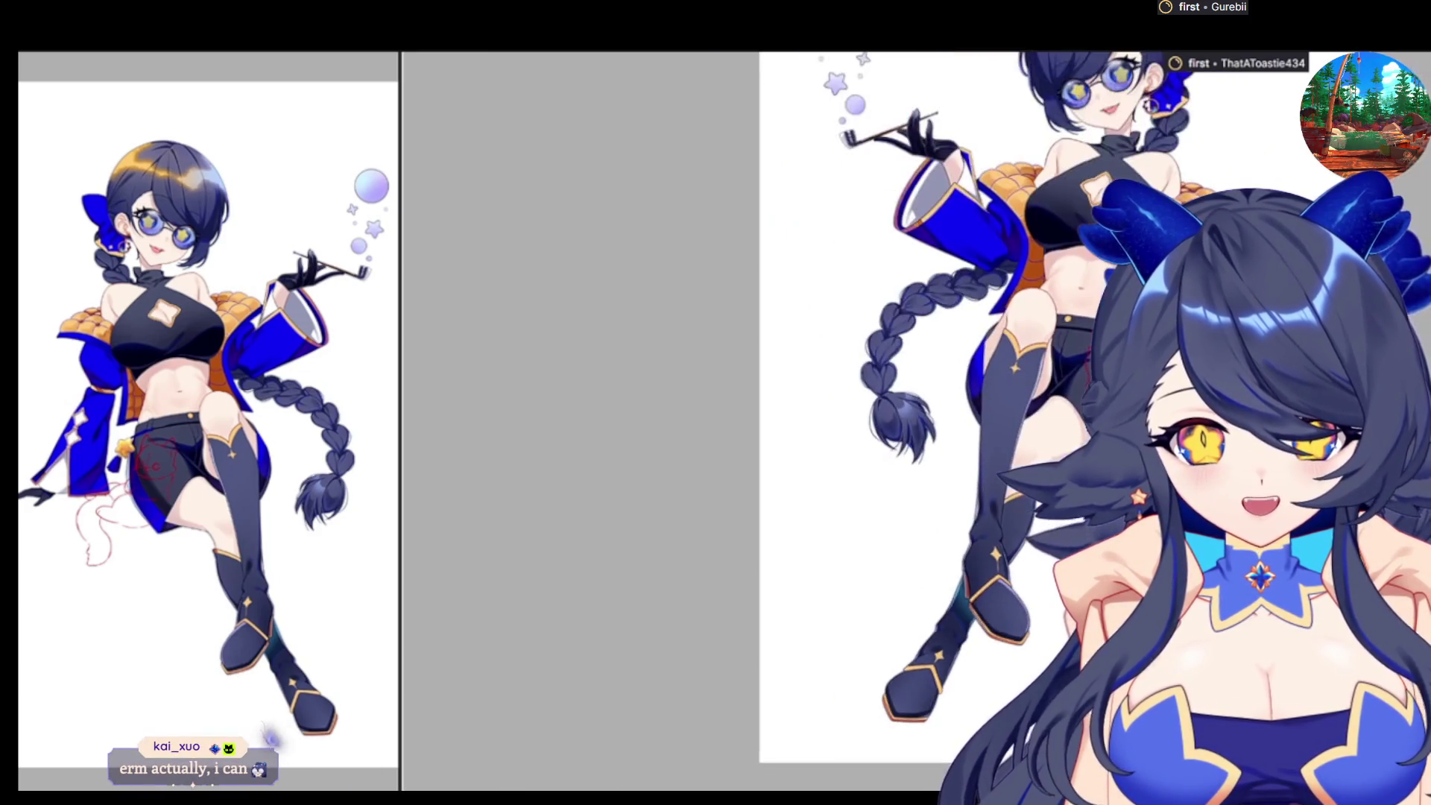
scroll(1035, 342, up, 4)
scroll(1036, 373, up, 2)
scroll(1036, 373, up, 2)
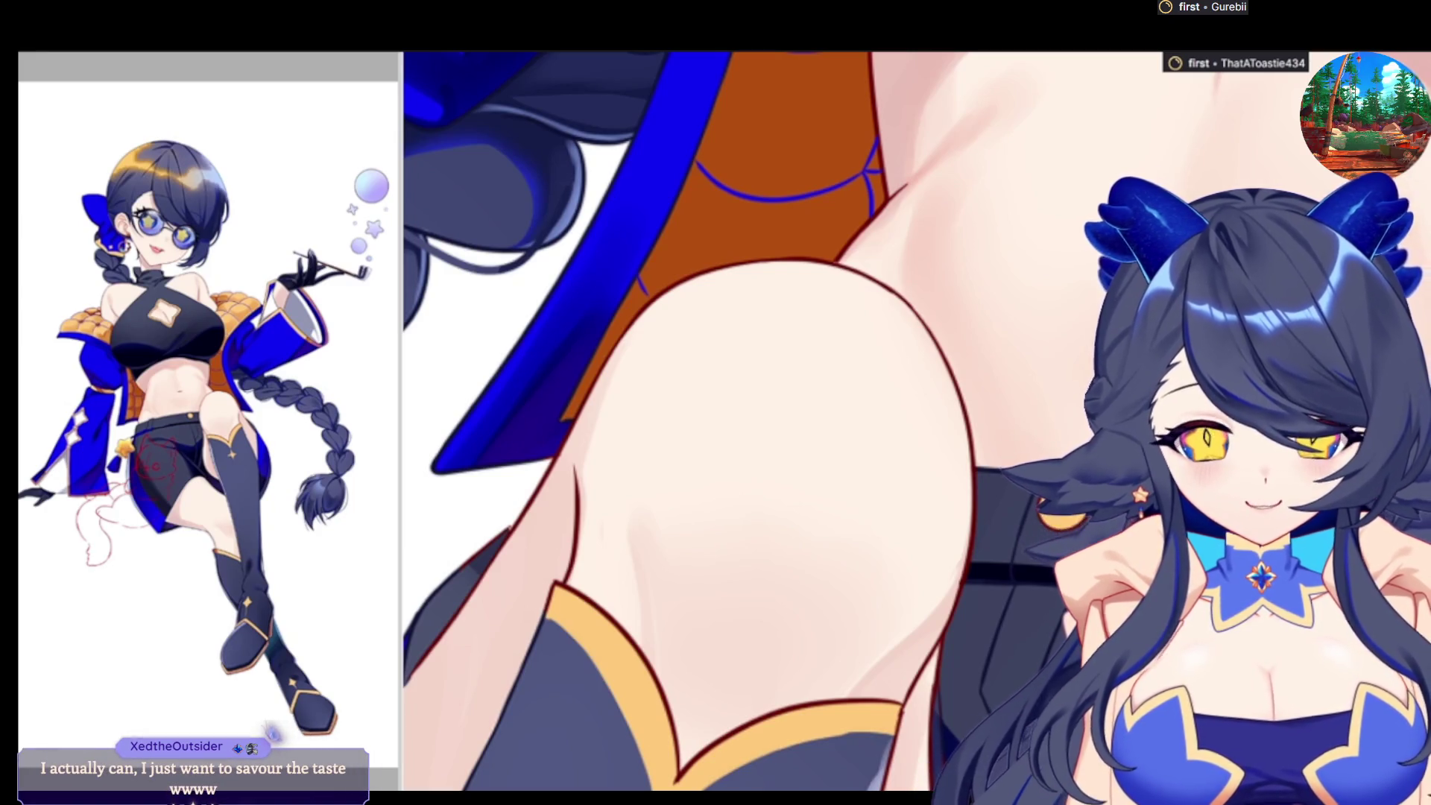
key(ctrl+shift+v)
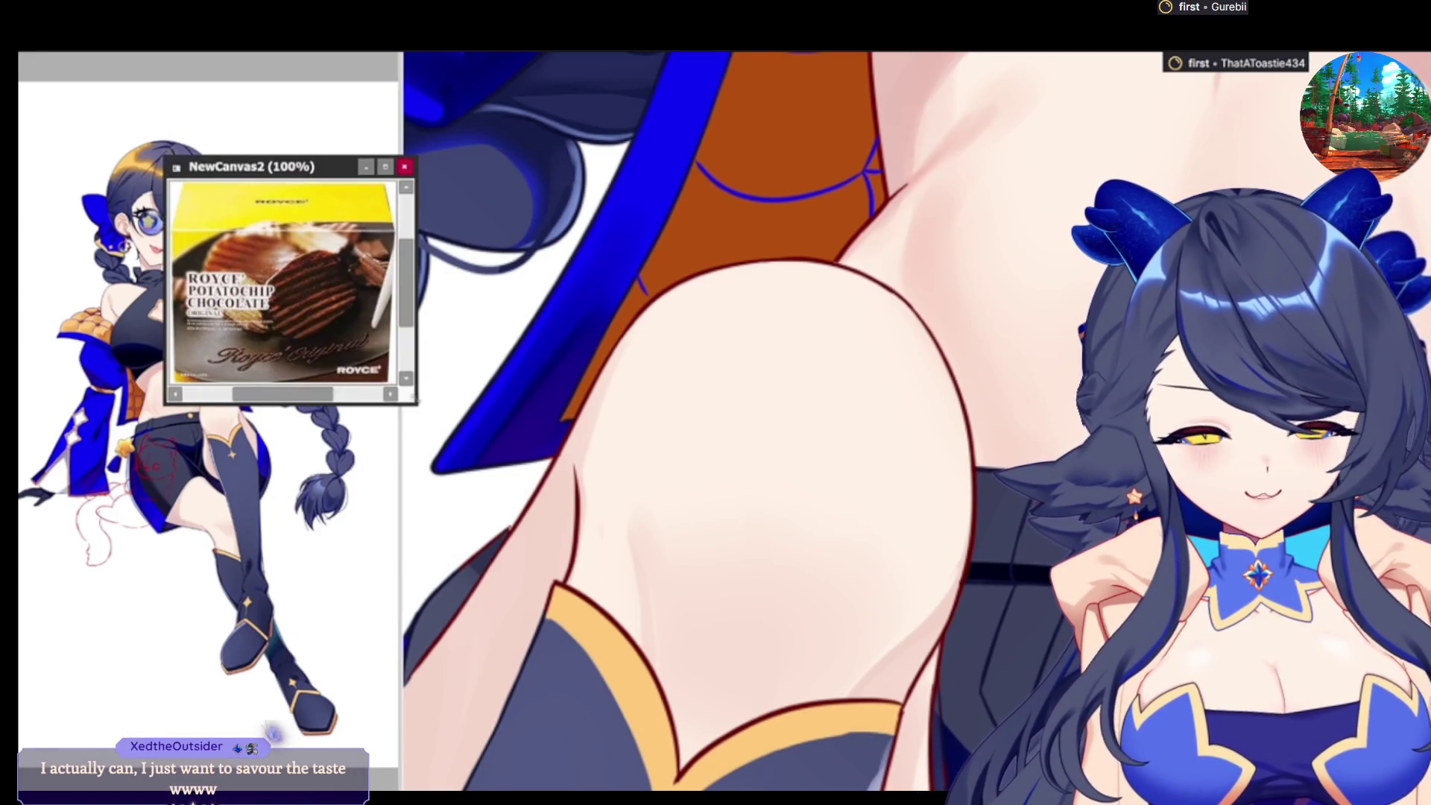
drag(416, 402, 871, 693)
scroll(624, 386, up, 3)
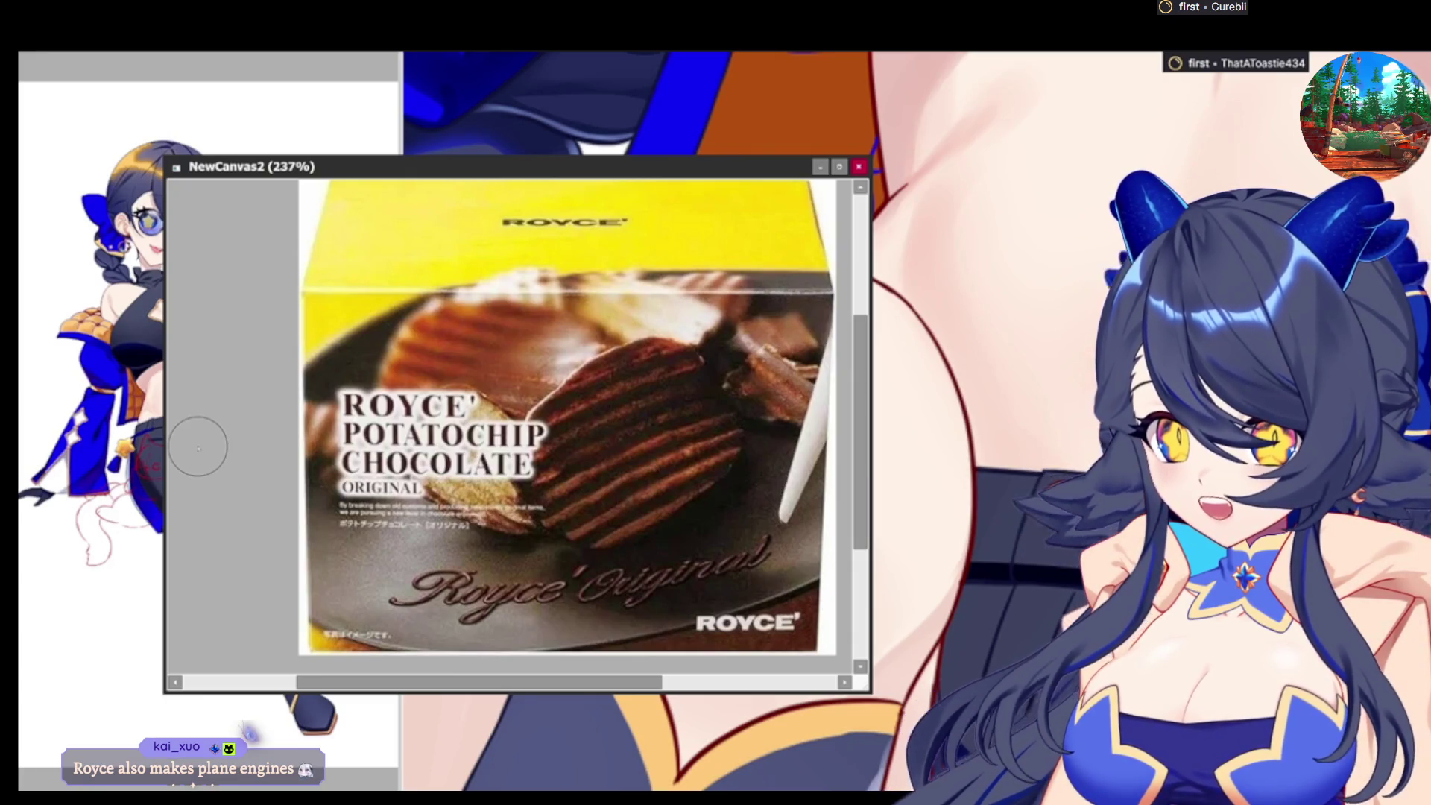
click(860, 169)
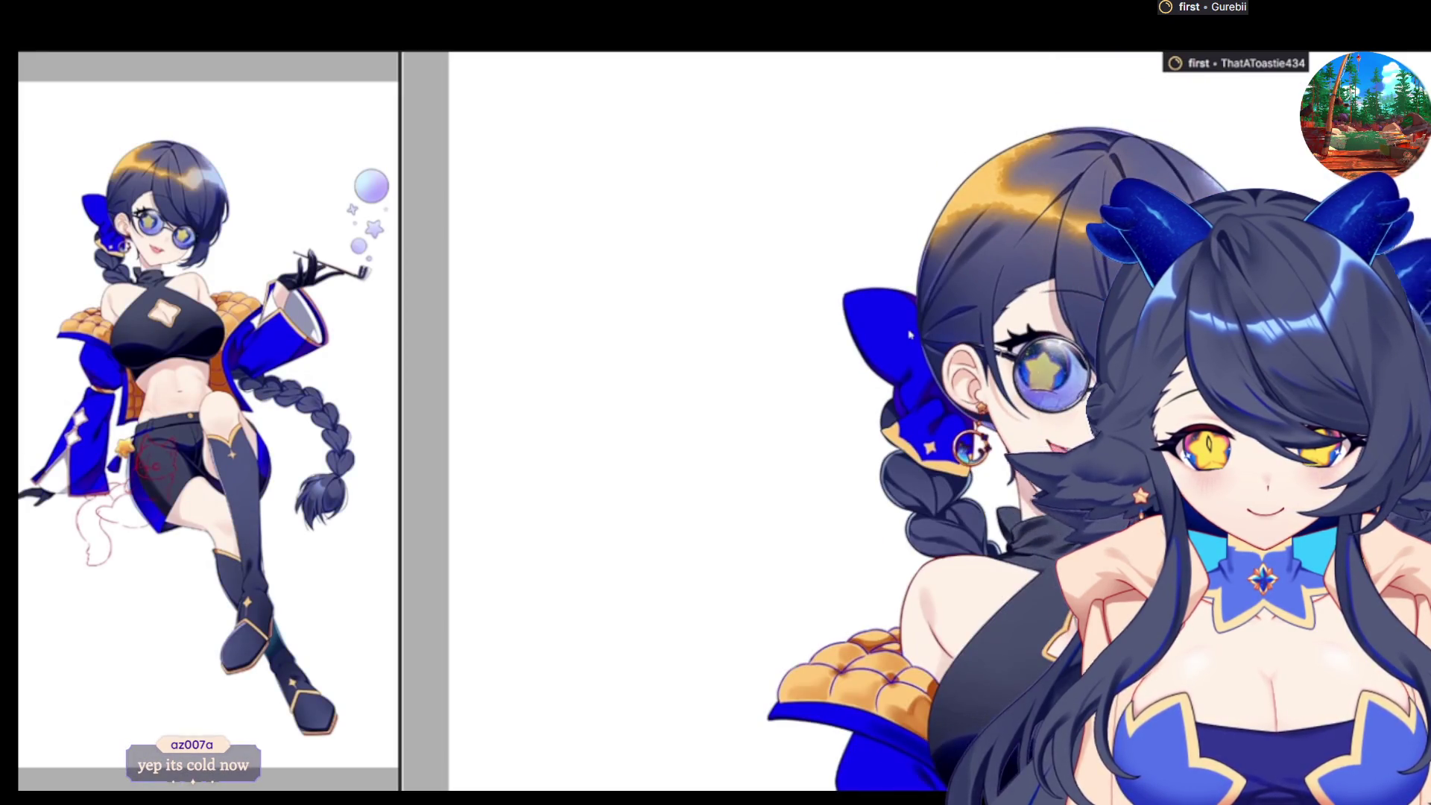
scroll(825, 303, down, 3)
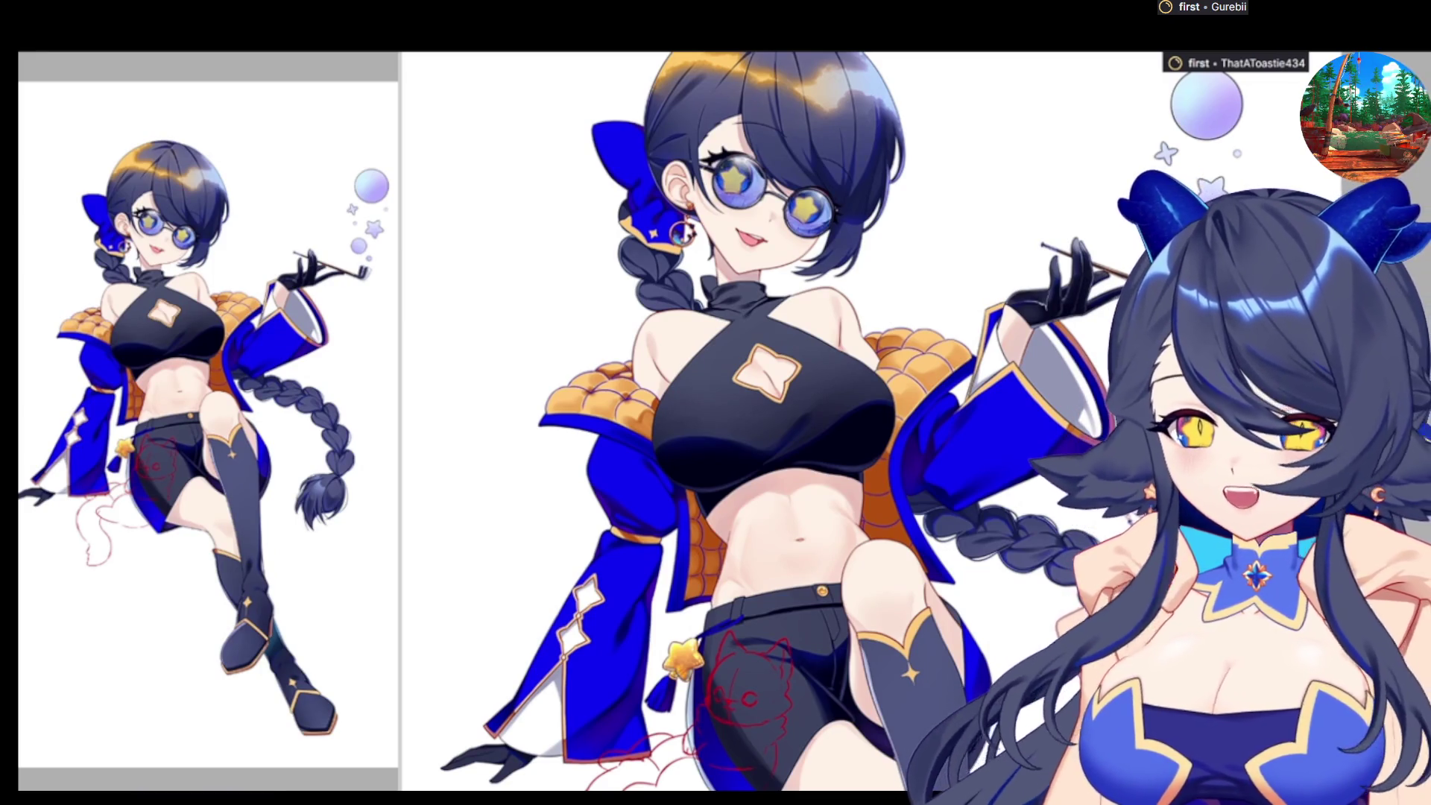
Zoom in with Ctrl+Plus on the shorts and the faded red cat sketch
key(ctrl+plus)
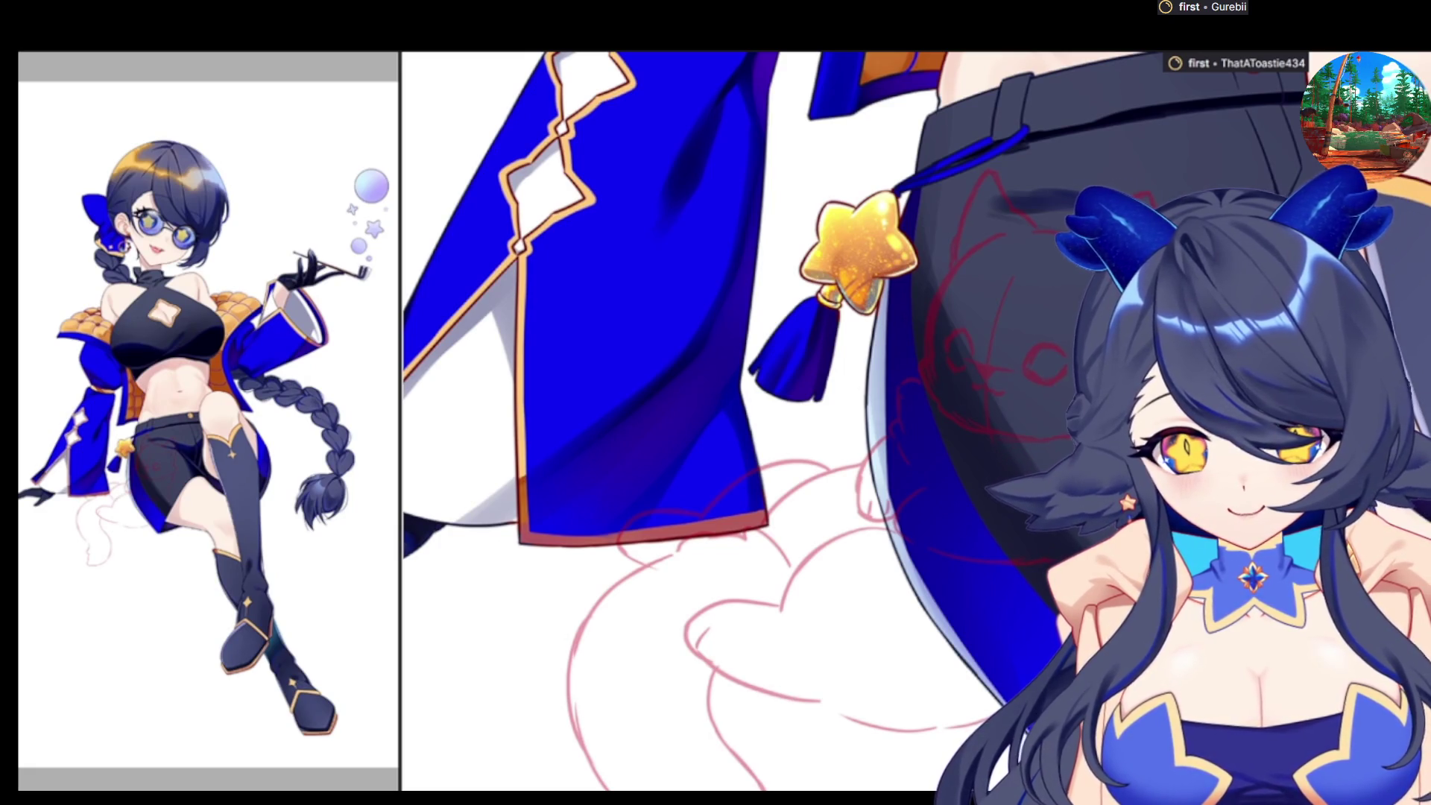
Zoom in closer on the sleeve cuff, star charm and cat sketch on the shorts
scroll(1013, 225, up, 1)
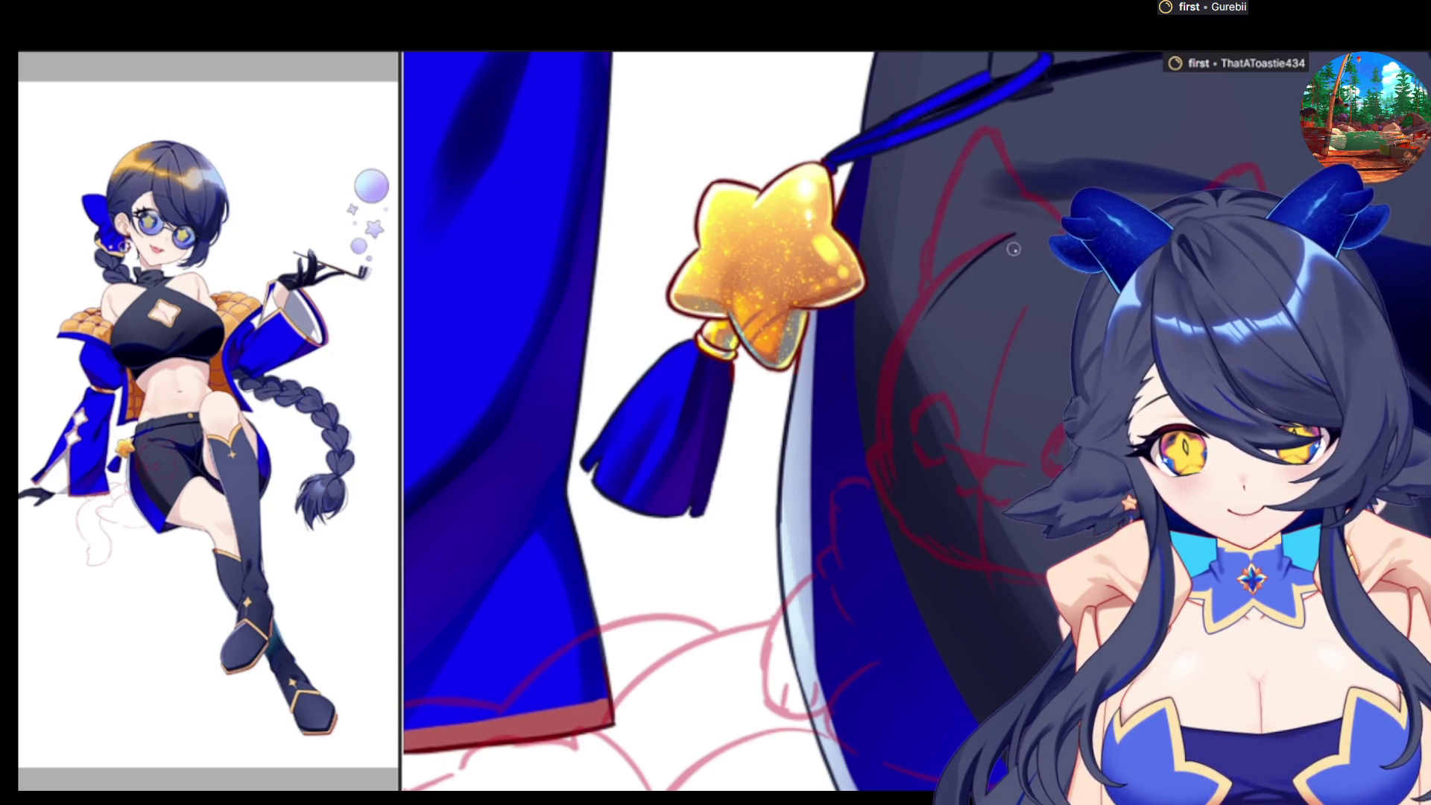
Paint a dark curved stroke along the top of the cat sketch, undoing and redrawing it once
drag(1021, 234, 877, 440)
drag(1025, 250, 882, 453)
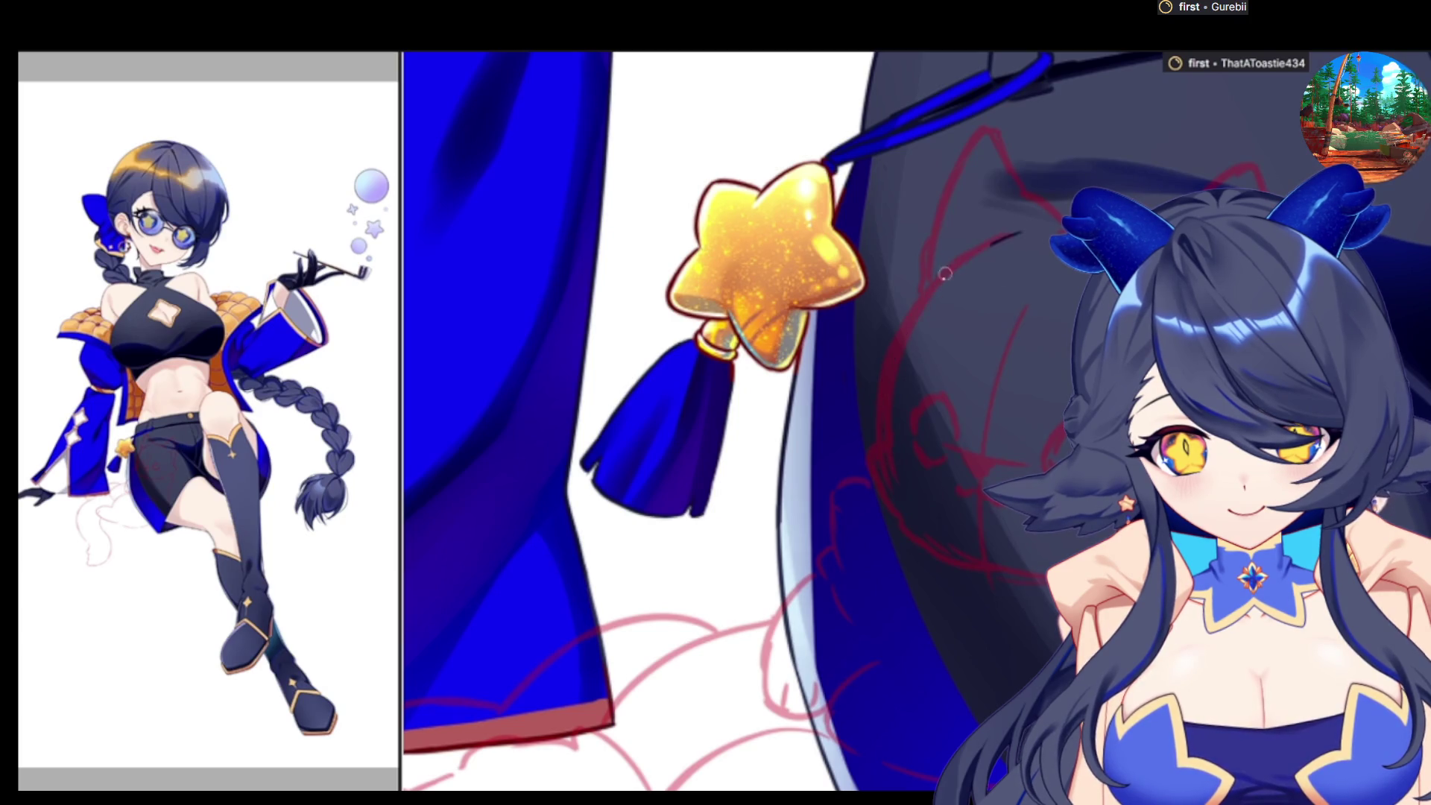
key(ctrl+z)
drag(1008, 265, 892, 460)
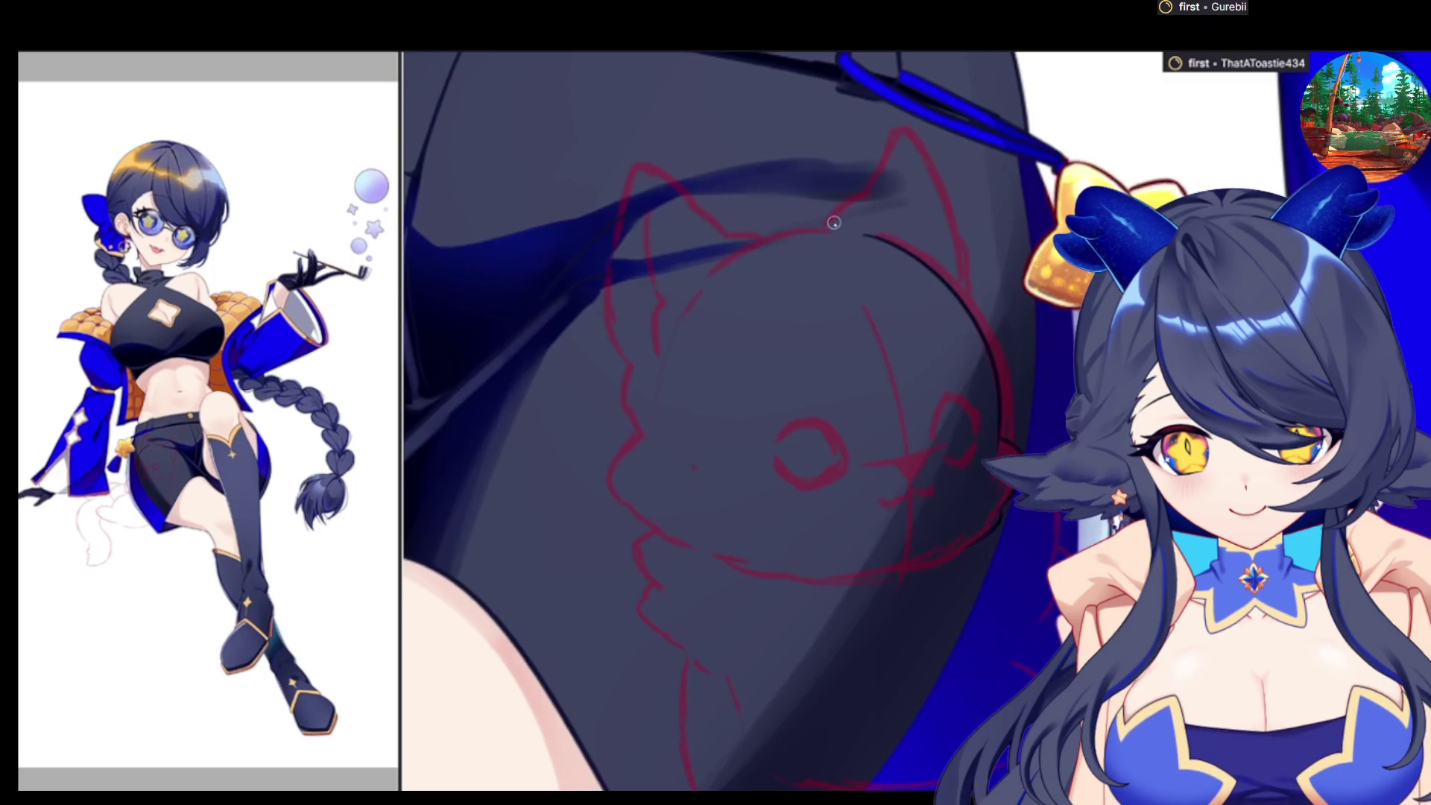
Trace the cat's ear outline in dark paint, then mirror the view to check it
drag(829, 226, 927, 171)
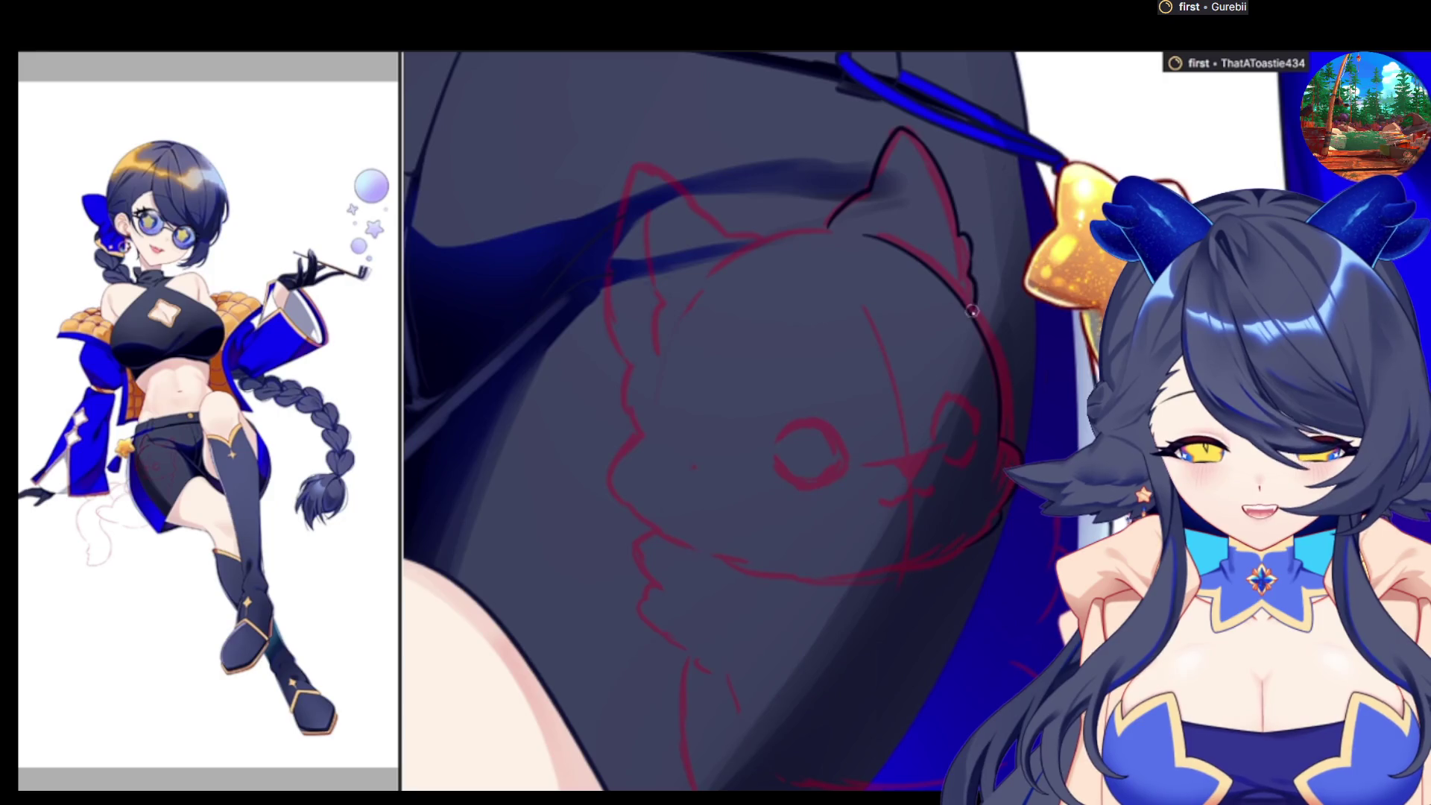
key(m)
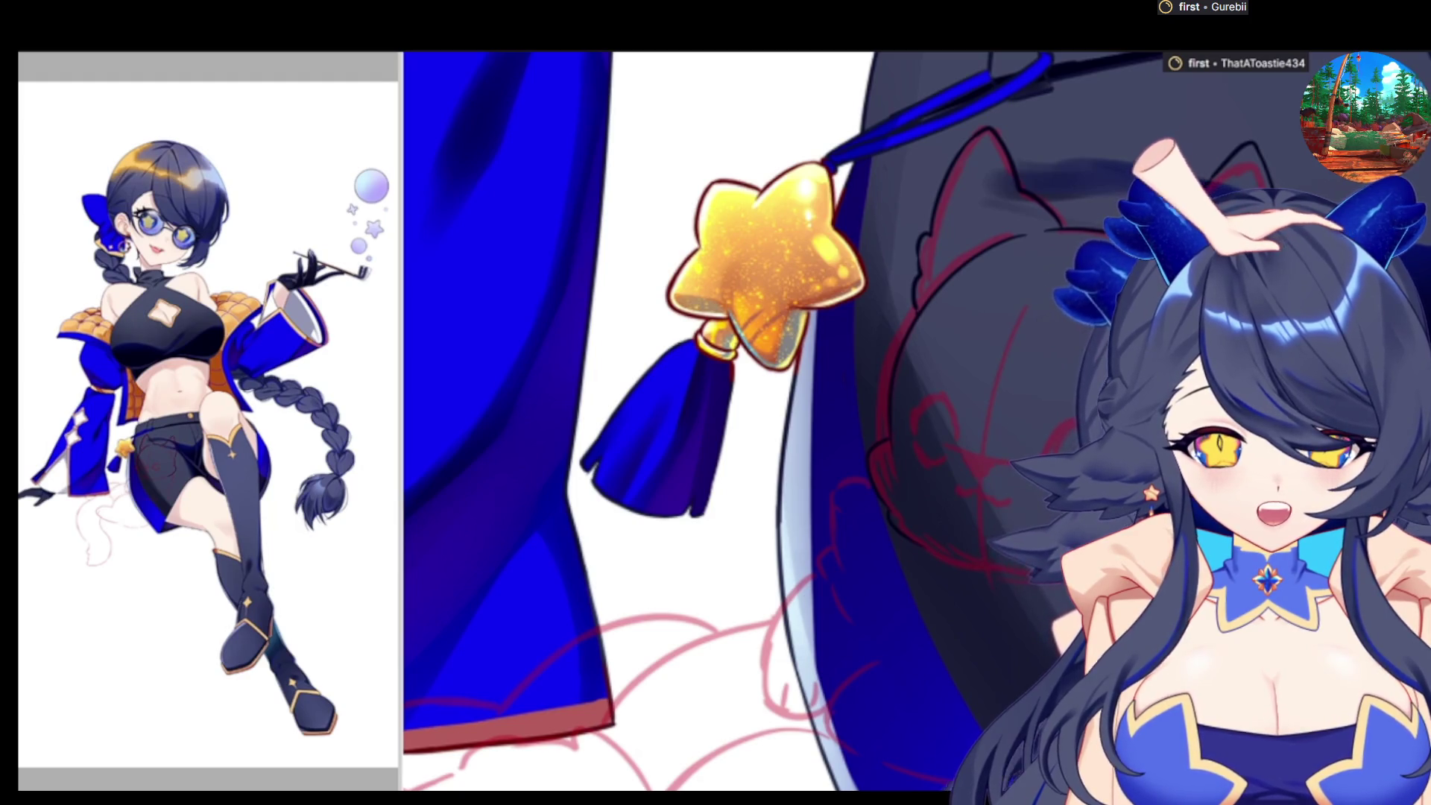
Mirror the canvas view horizontally to check the cat sketch up close
scroll(865, 425, down, 3)
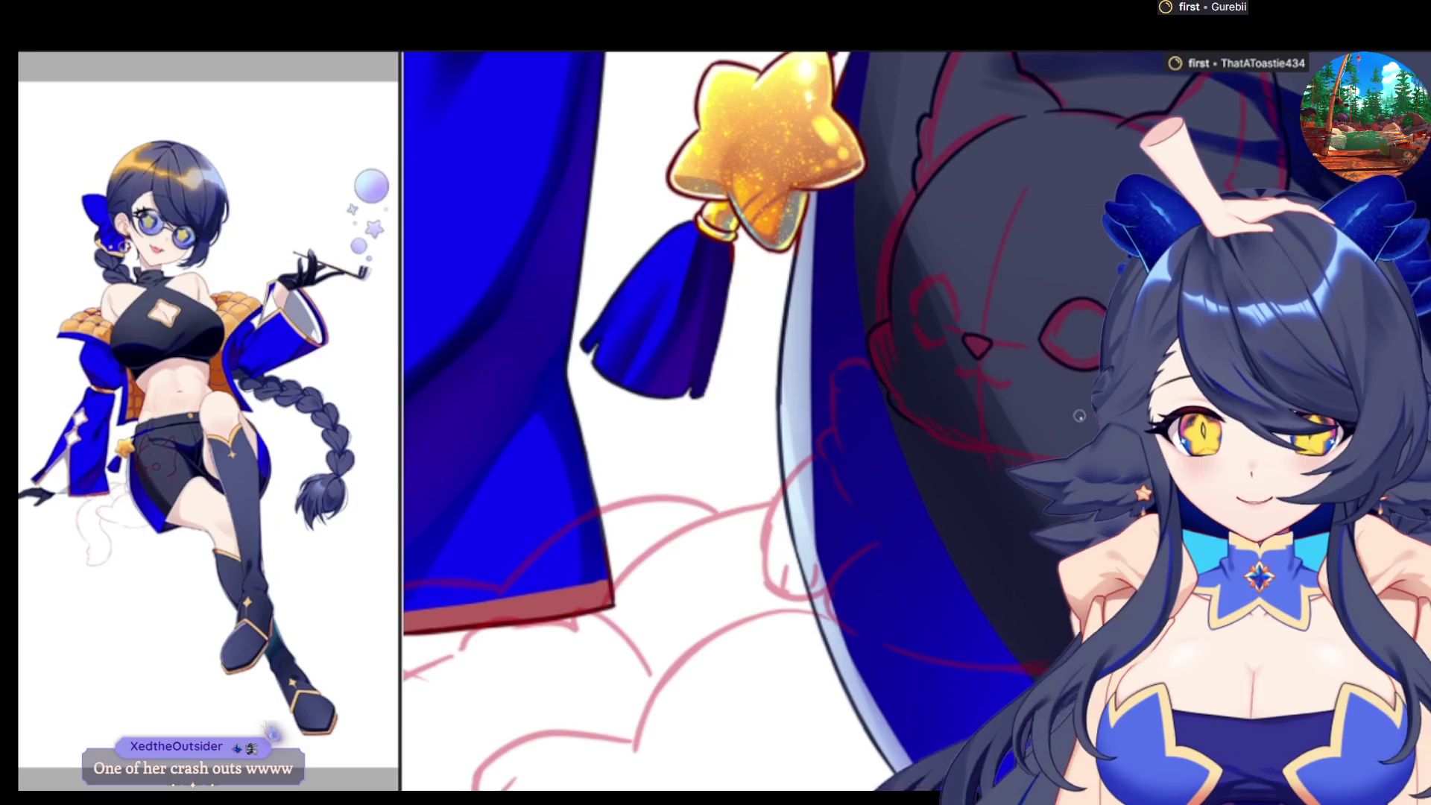
key(m)
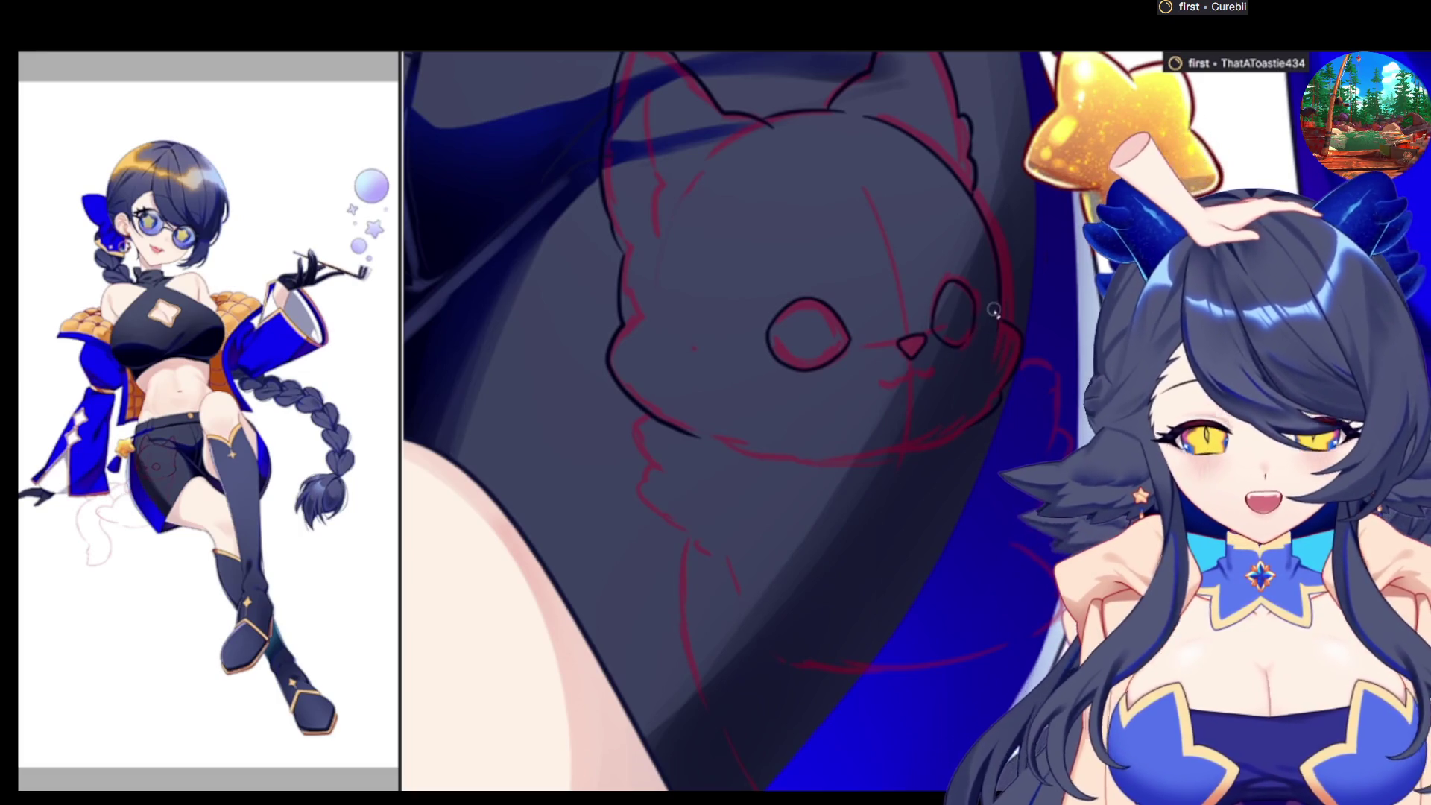
Ink a dark line down the cat's left ear
scroll(982, 402, down, 2)
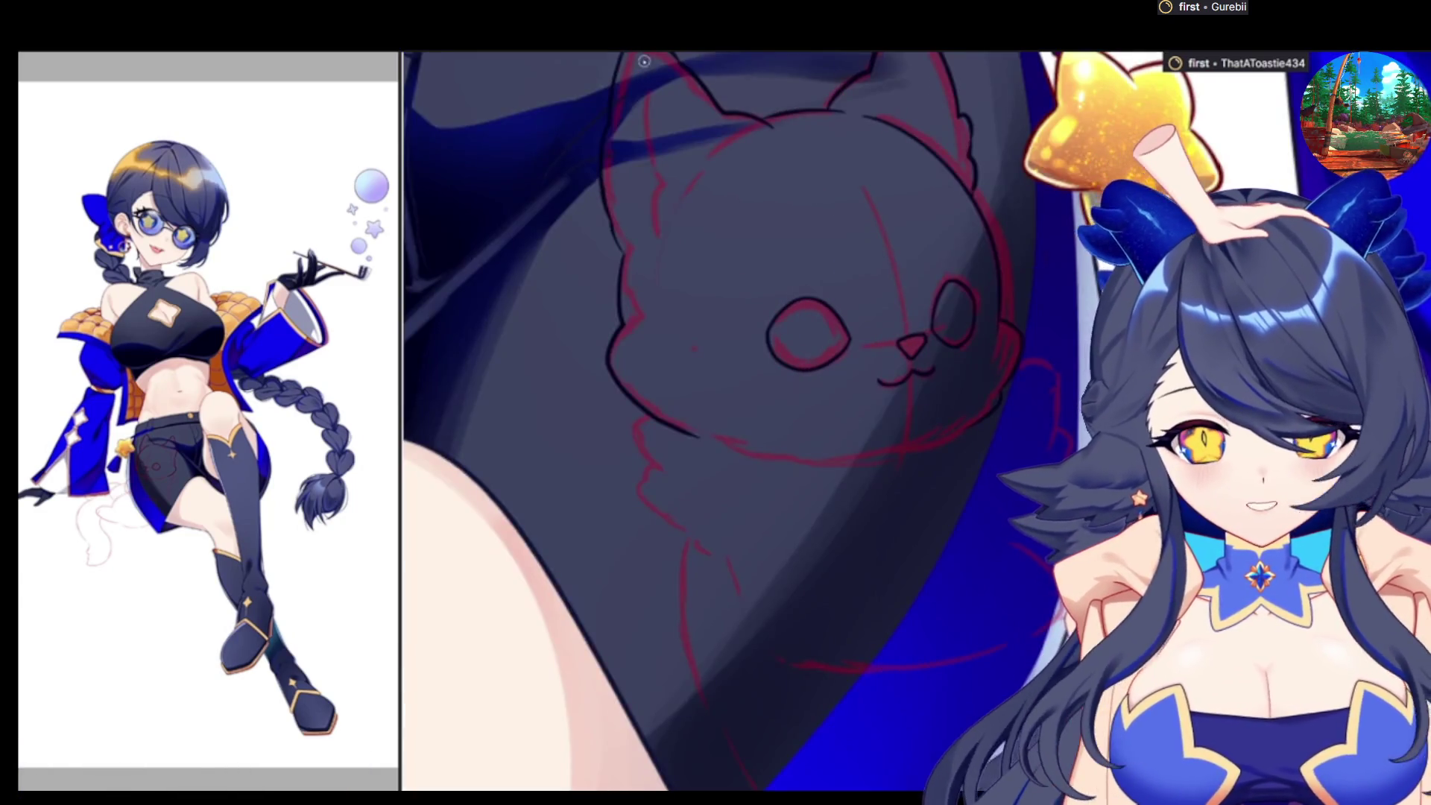
drag(644, 61, 659, 169)
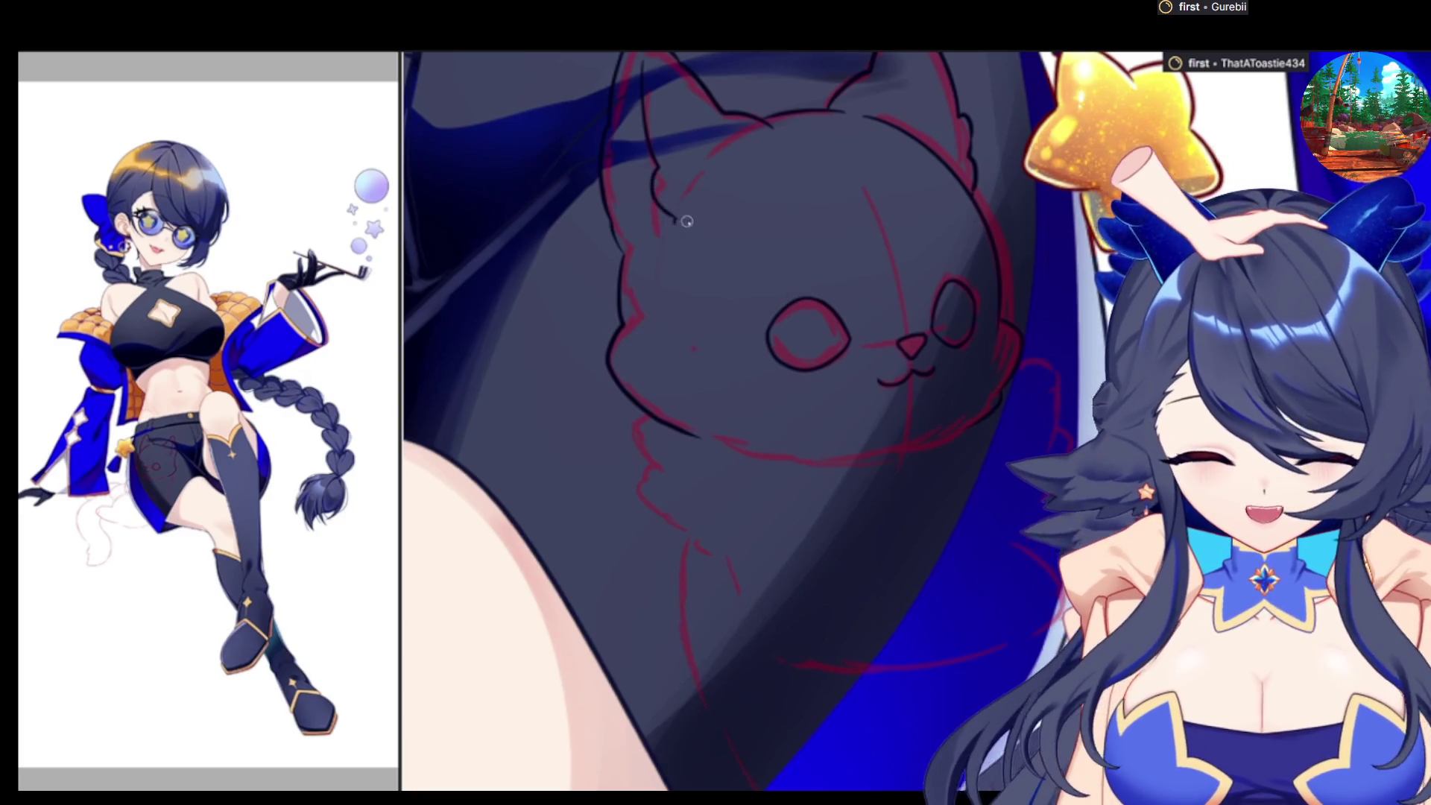